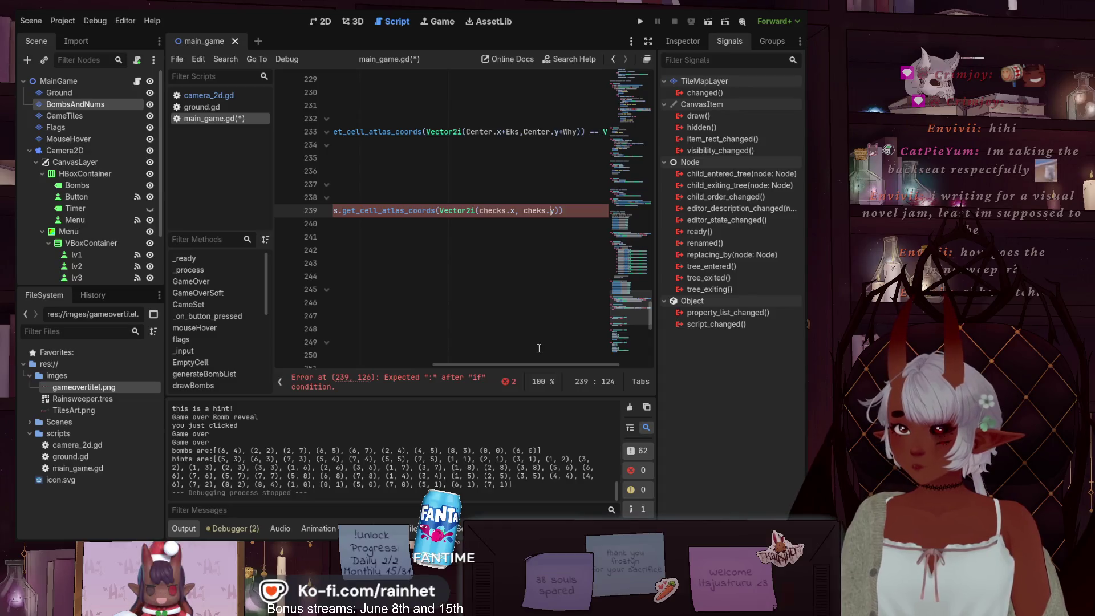
- Append '== Vector2i(3,2)' to the bombHintList.has(...) condition on line 239 of main_game.gd
{"action": "type", "text": "y"}
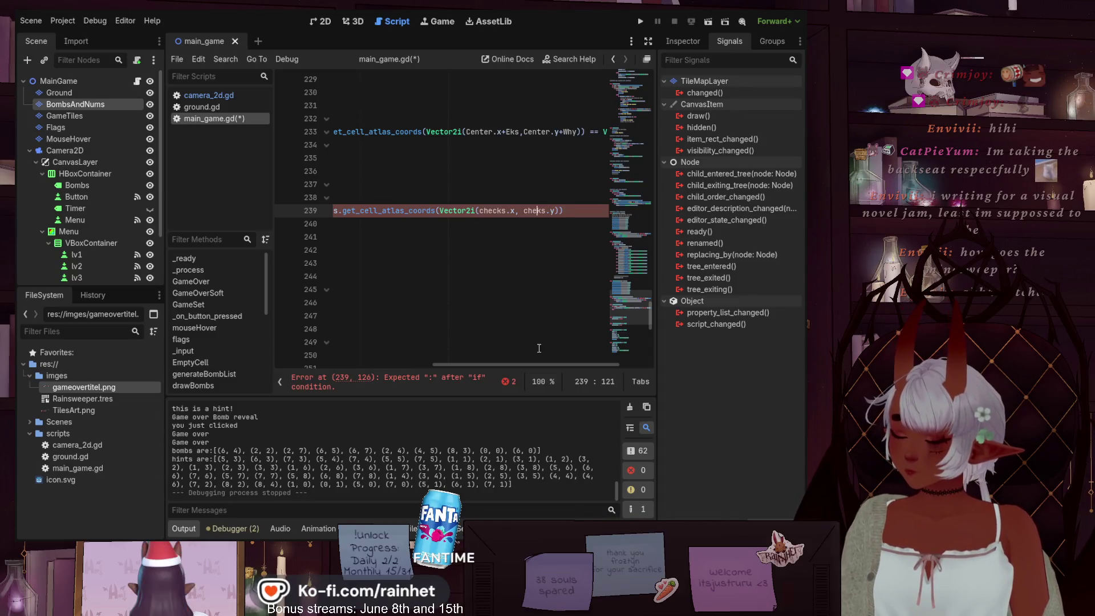
{"action": "key", "text": "End"}
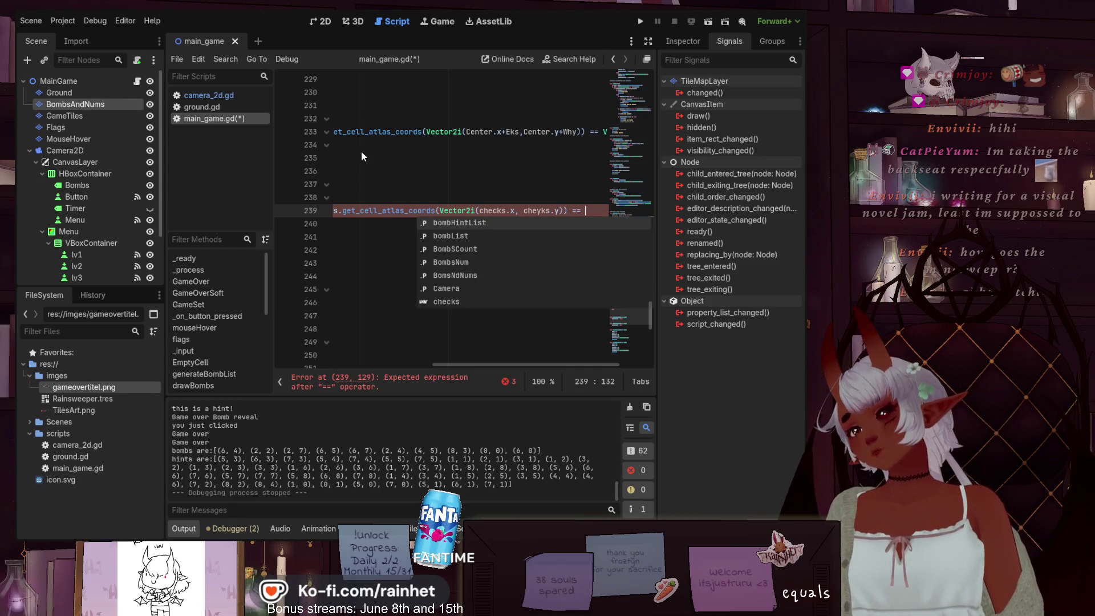
{"action": "left_click", "coordinate": [56, 128]}
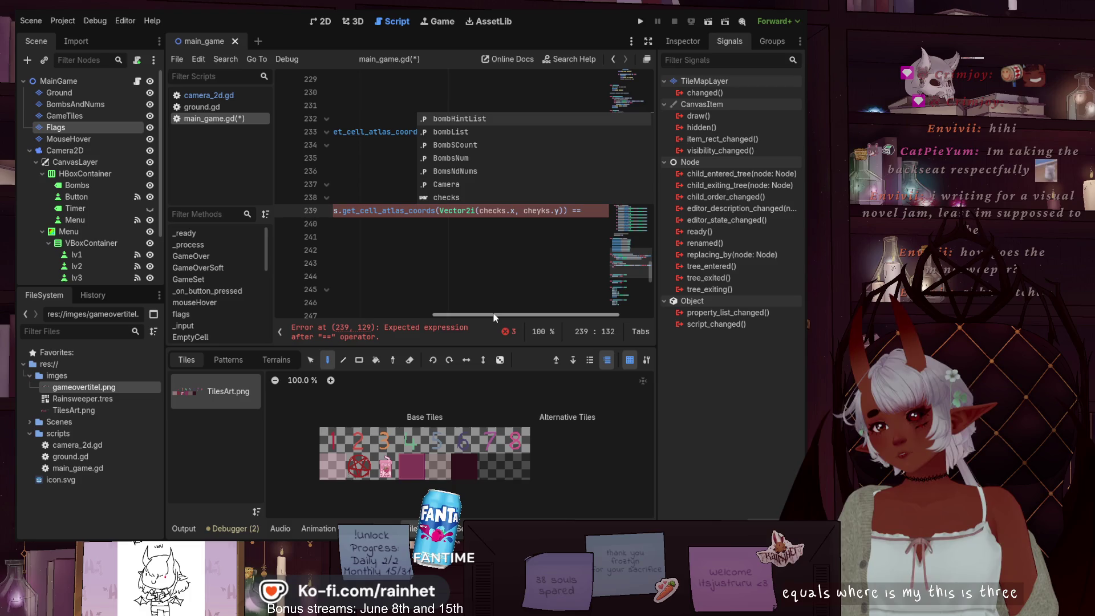
{"action": "left_click_drag", "start_coordinate": [494, 314], "coordinate": [523, 315]}
{"action": "left_click", "coordinate": [544, 207]}
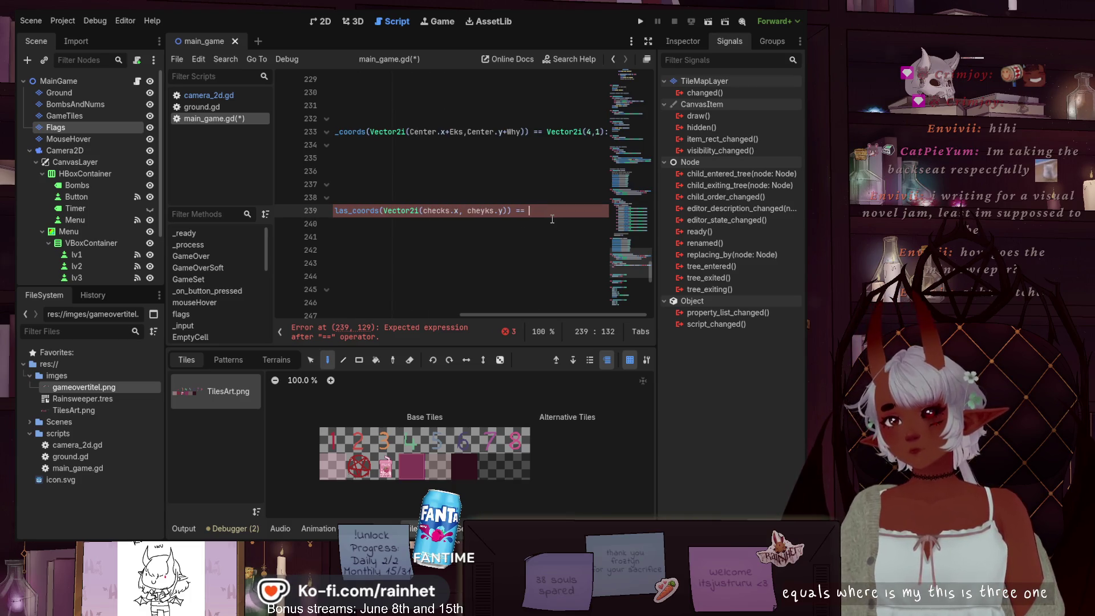
{"action": "type", "text": "Vector"}
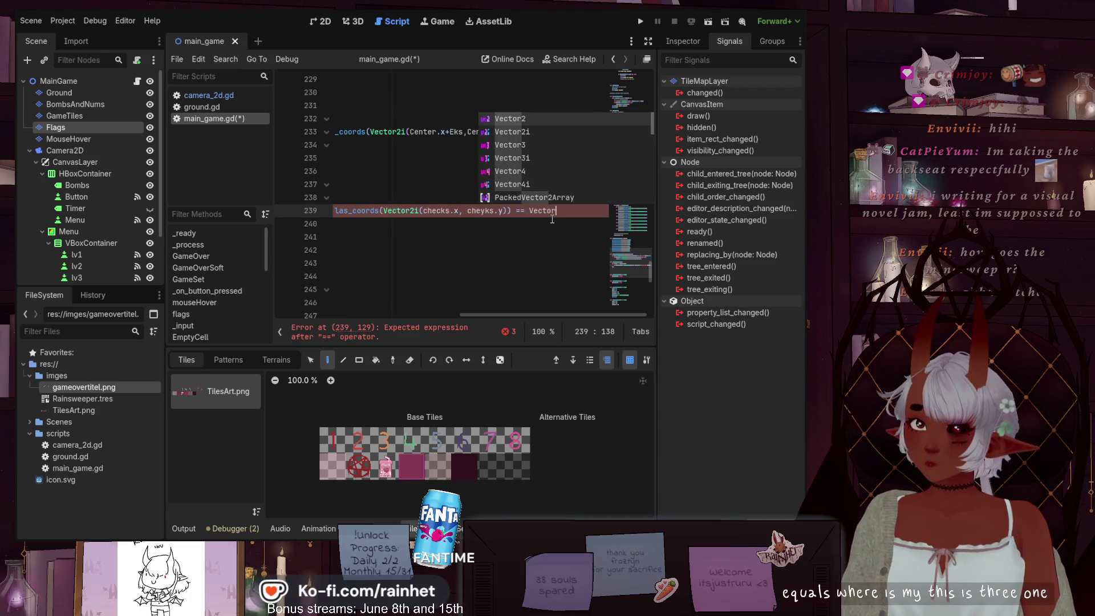
{"action": "key", "text": "Down"}
{"action": "key", "text": "Return"}
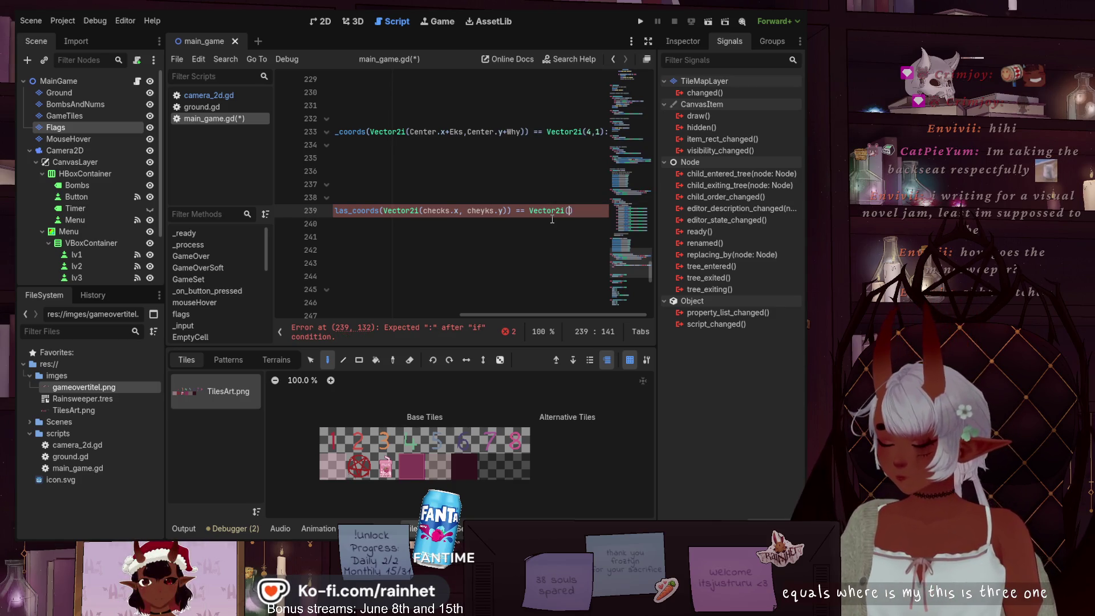
{"action": "type", "text": "3,2"}
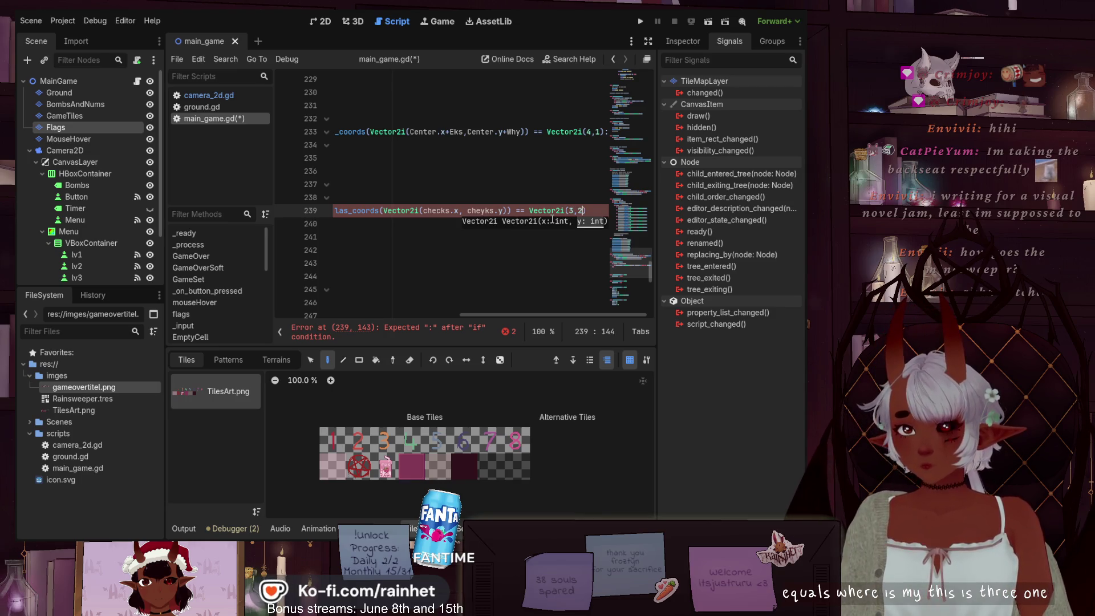
{"action": "type", "text": ")"}
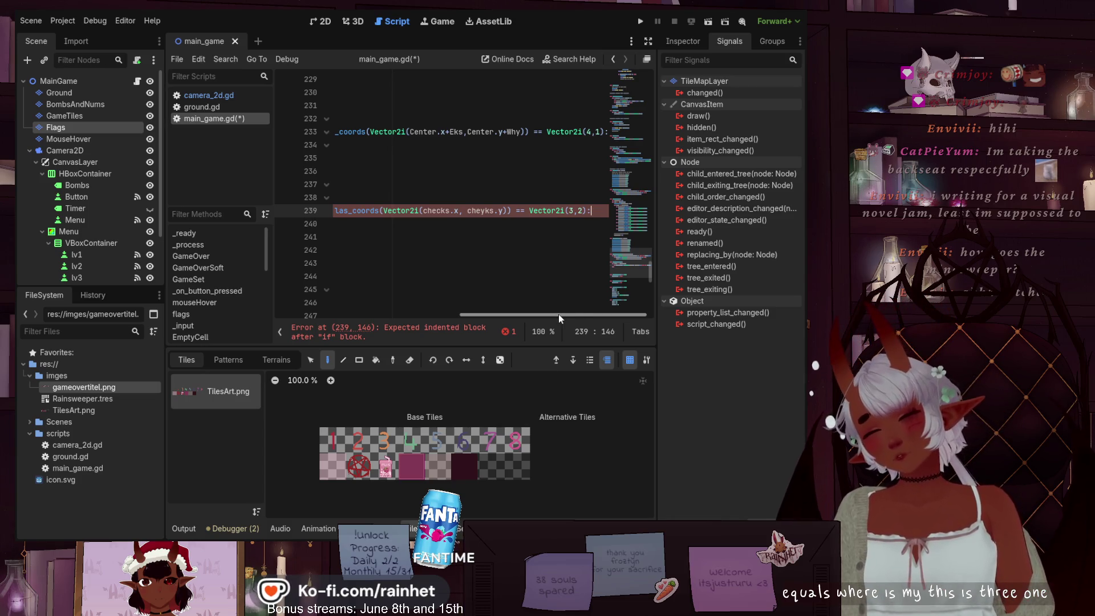
{"action": "left_click_drag", "start_coordinate": [559, 314], "coordinate": [375, 321]}
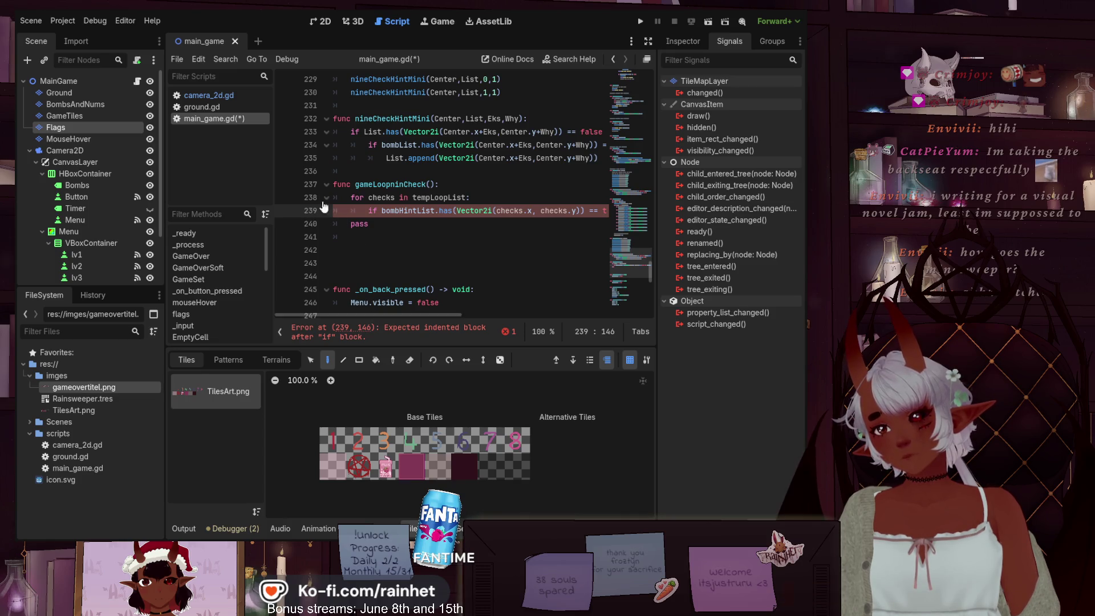
- Correct the misspelled 'cheyks' to 'checks' in line 239's condition
{"action": "left_click", "coordinate": [350, 224]}
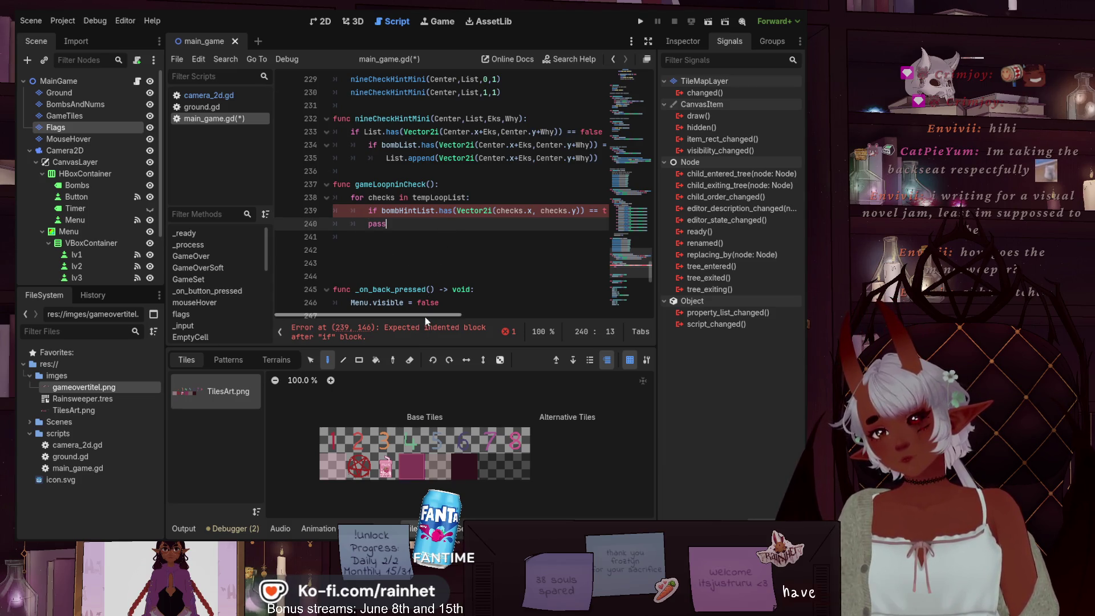
{"action": "mouse_move", "coordinate": [425, 315]}
{"action": "left_mouse_down"}
{"action": "mouse_move", "coordinate": [504, 313]}
{"action": "mouse_move", "coordinate": [575, 292]}
{"action": "left_mouse_up"}
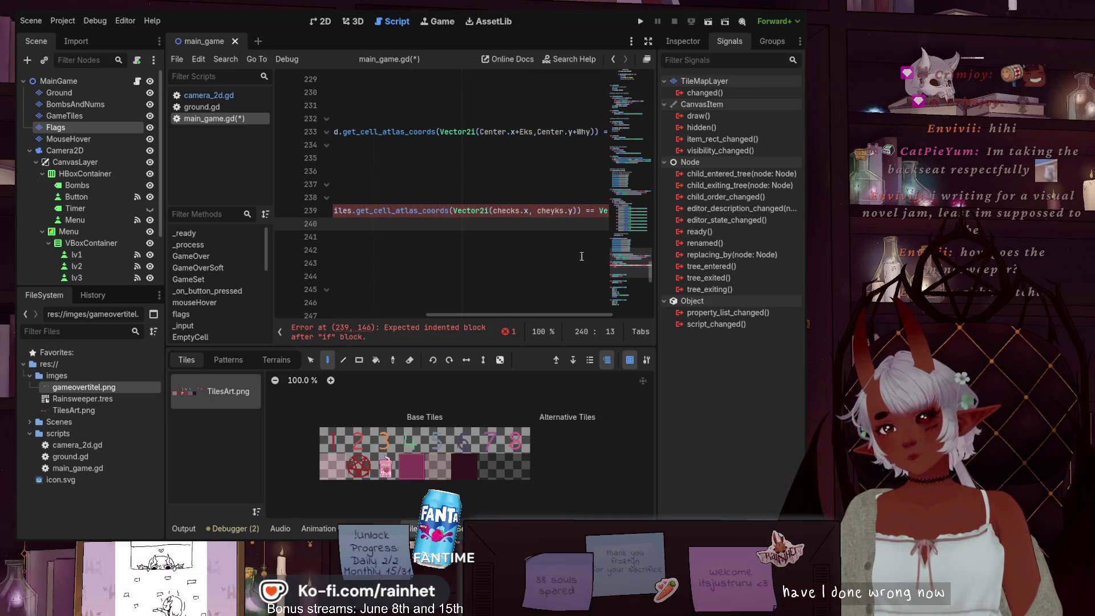
{"action": "left_click", "coordinate": [555, 213]}
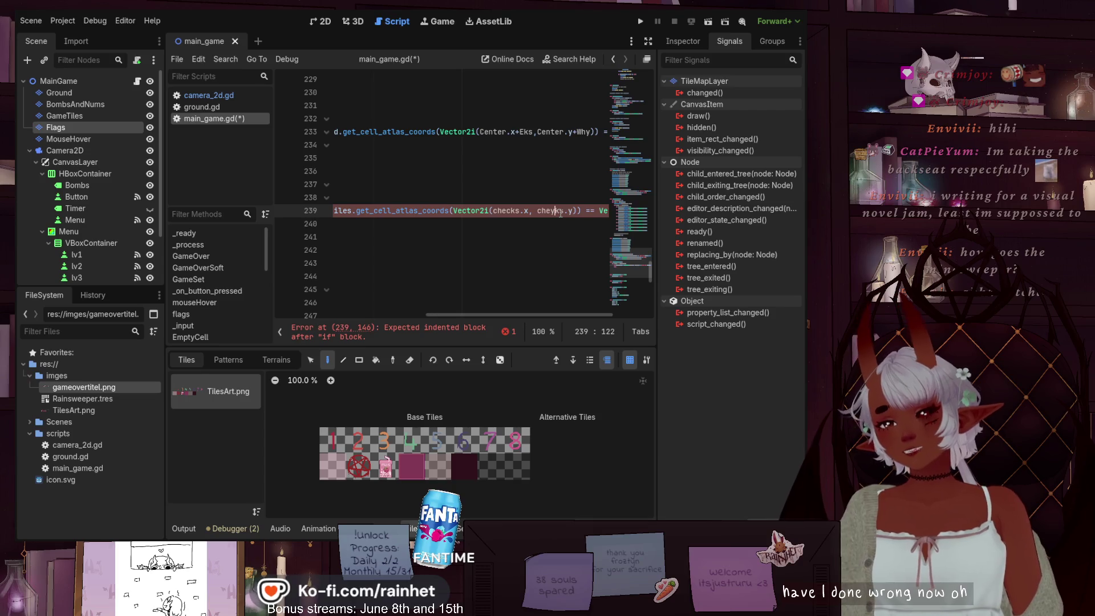
{"action": "key", "text": "BackSpace"}
{"action": "type", "text": "c"}
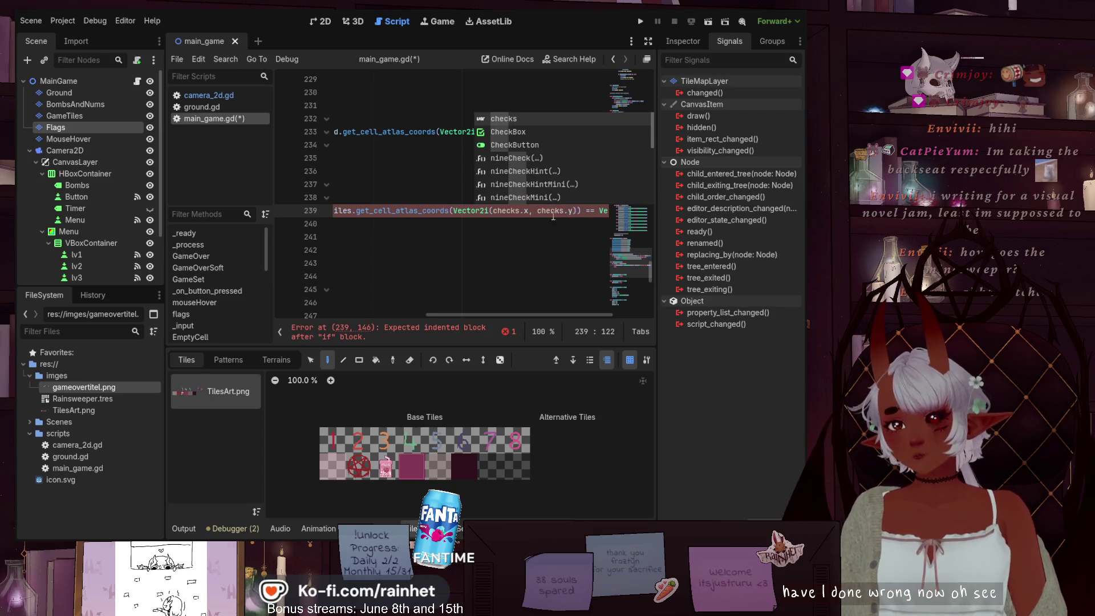
- Indent pass under the if on line 240 and save main_game.gd
{"action": "left_click", "coordinate": [553, 232]}
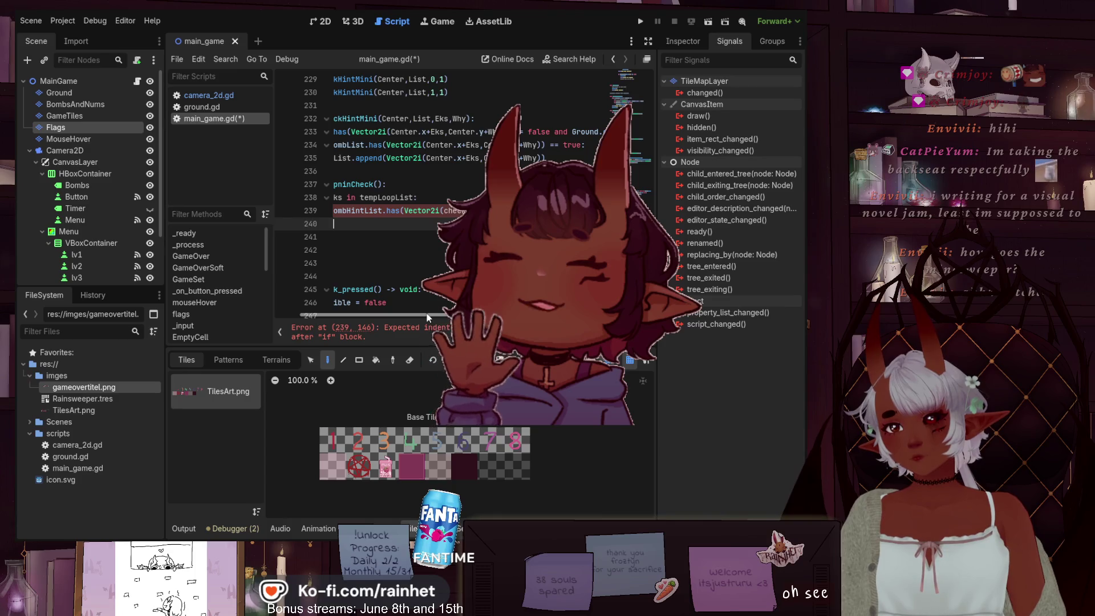
{"action": "scroll", "coordinate": [554, 232], "scroll_direction": "right", "scroll_amount": 3}
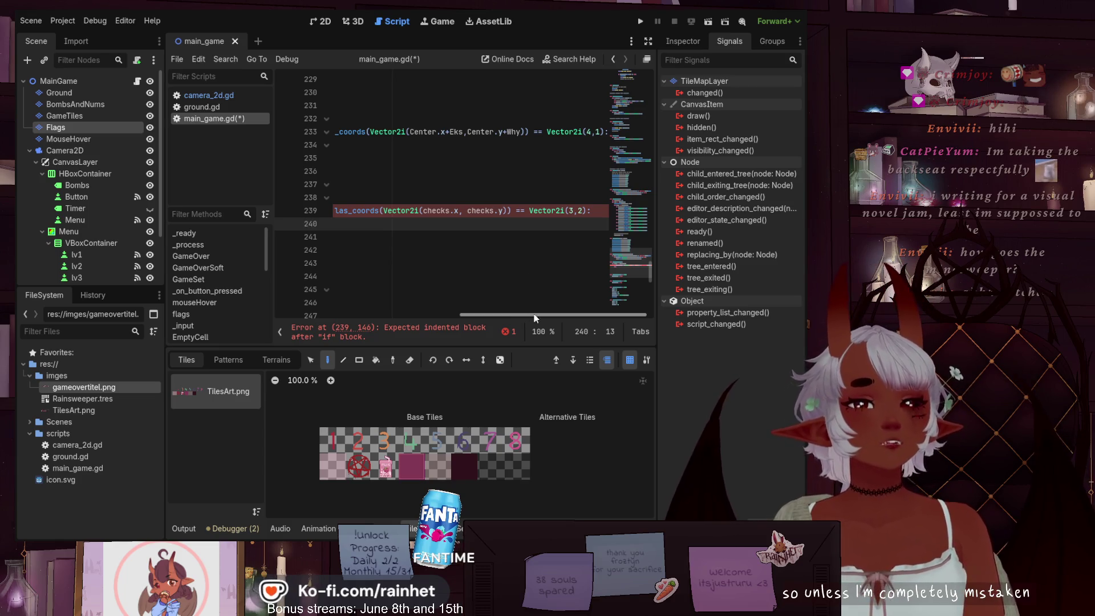
{"action": "left_click_drag", "start_coordinate": [520, 320], "coordinate": [337, 321]}
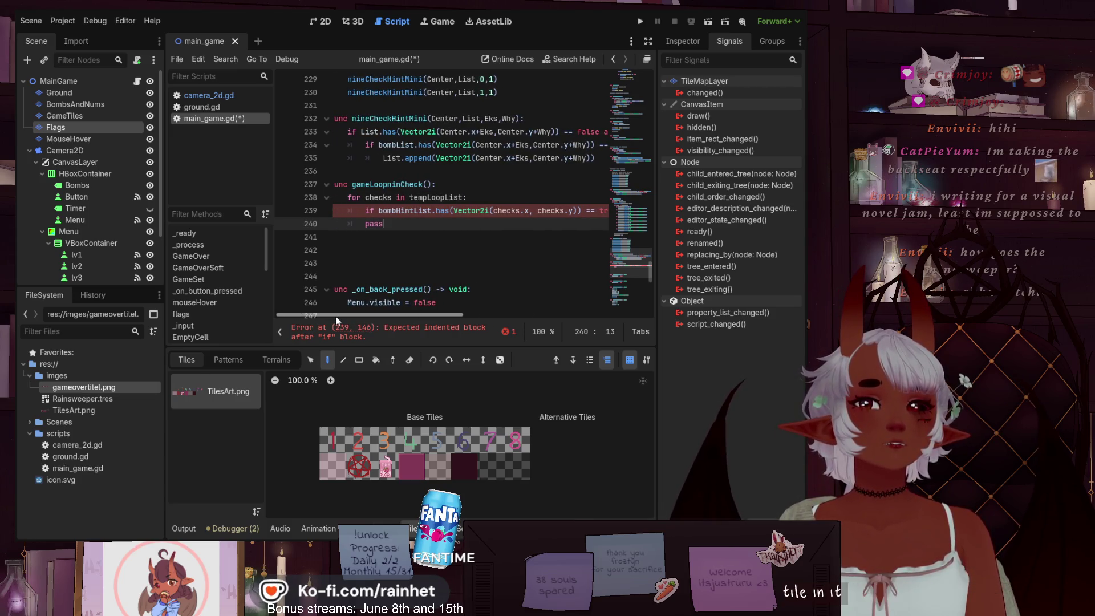
{"action": "left_click", "coordinate": [359, 222]}
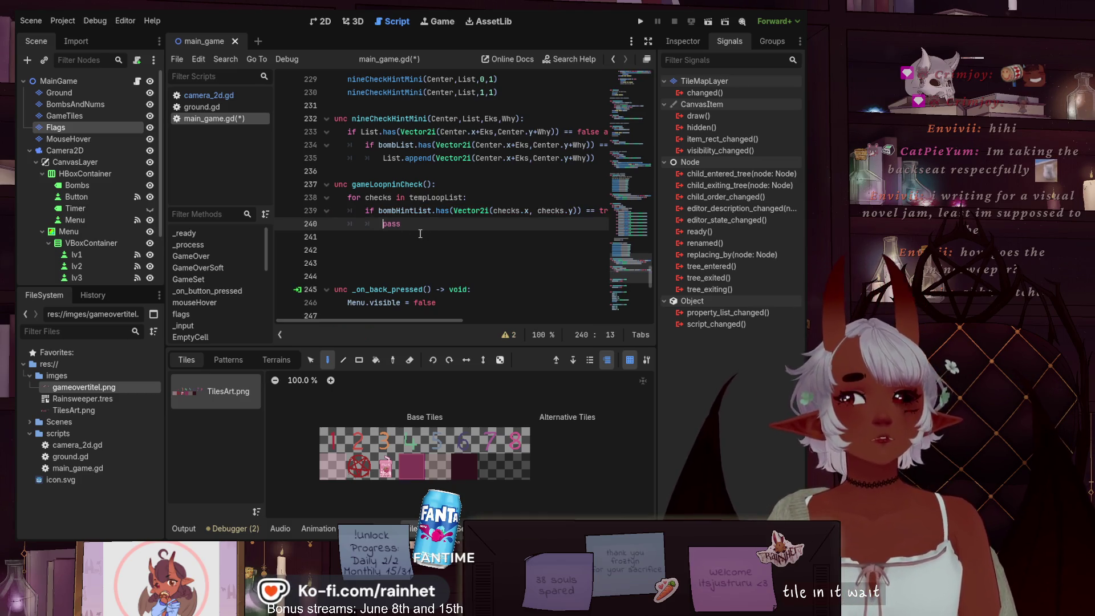
{"action": "key", "text": "ctrl+s"}
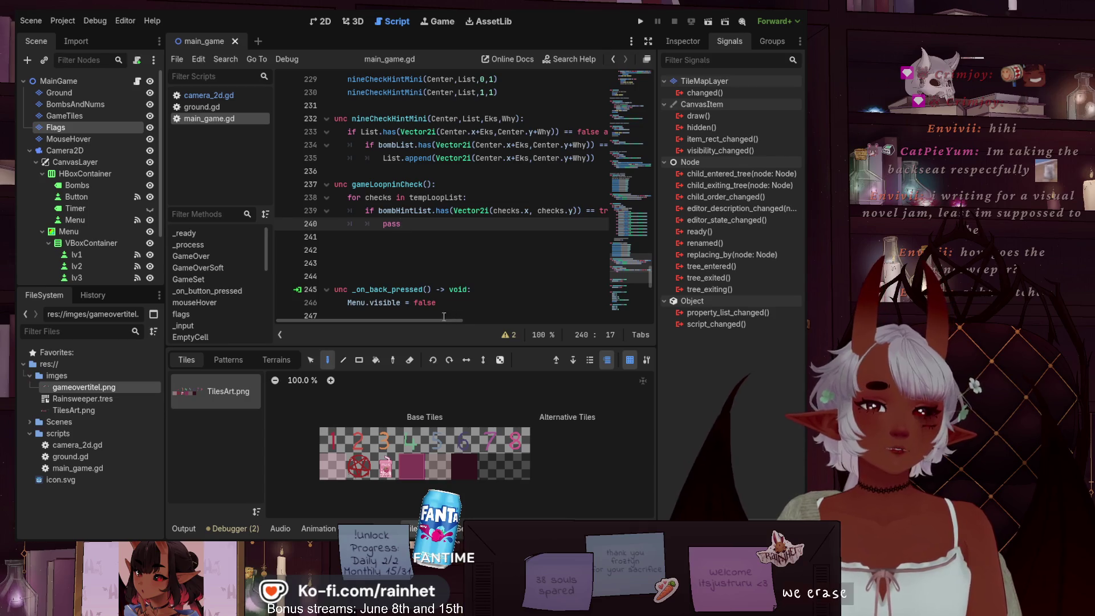
- Replace pass on line 240 with a Tiles.erase_cell() call
{"action": "scroll", "coordinate": [444, 316], "scroll_direction": "left", "scroll_amount": 1}
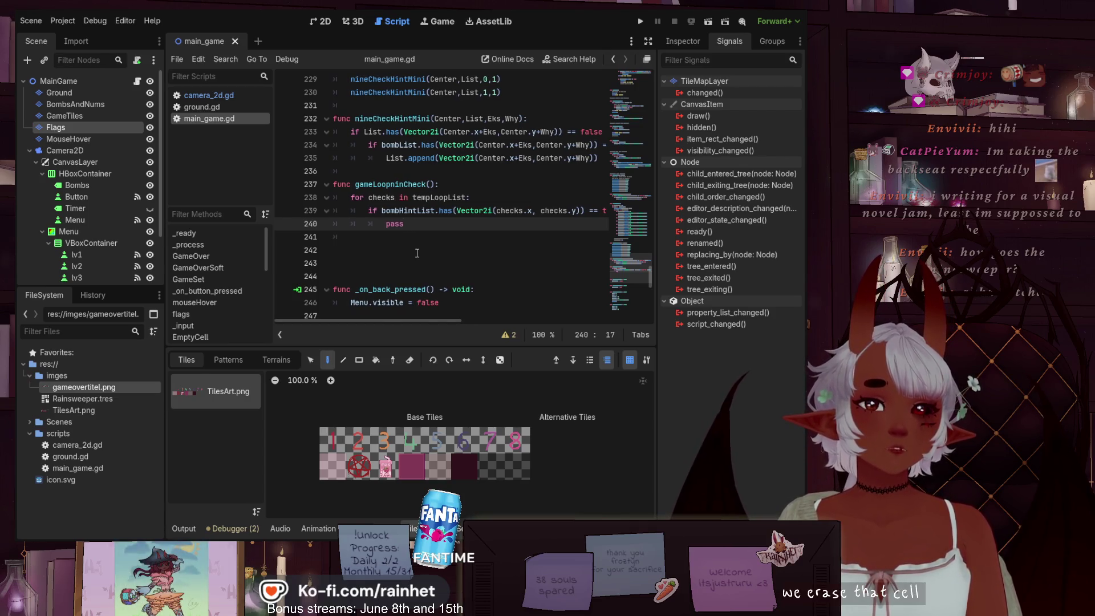
{"action": "scroll", "coordinate": [417, 253], "scroll_direction": "up", "scroll_amount": 6}
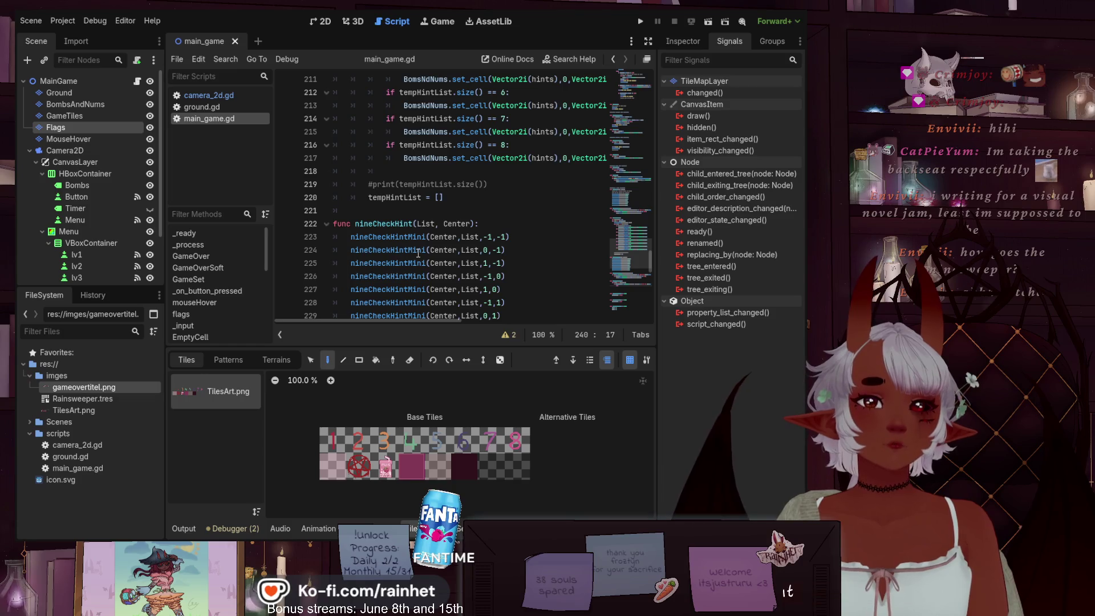
{"action": "scroll", "coordinate": [418, 253], "scroll_direction": "up", "scroll_amount": 9}
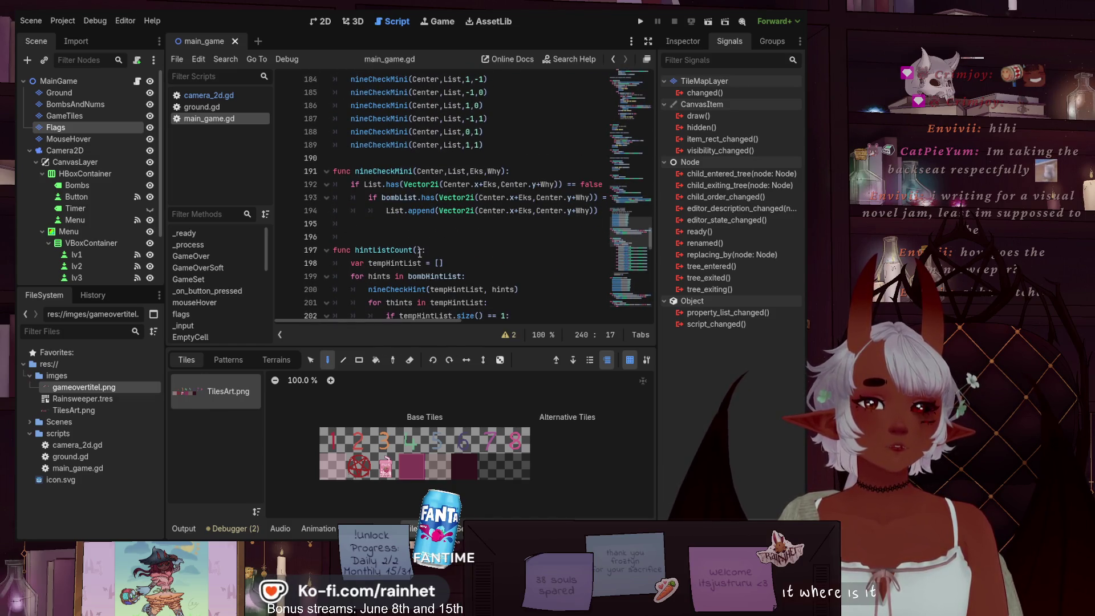
{"action": "scroll", "coordinate": [419, 253], "scroll_direction": "down", "scroll_amount": 13}
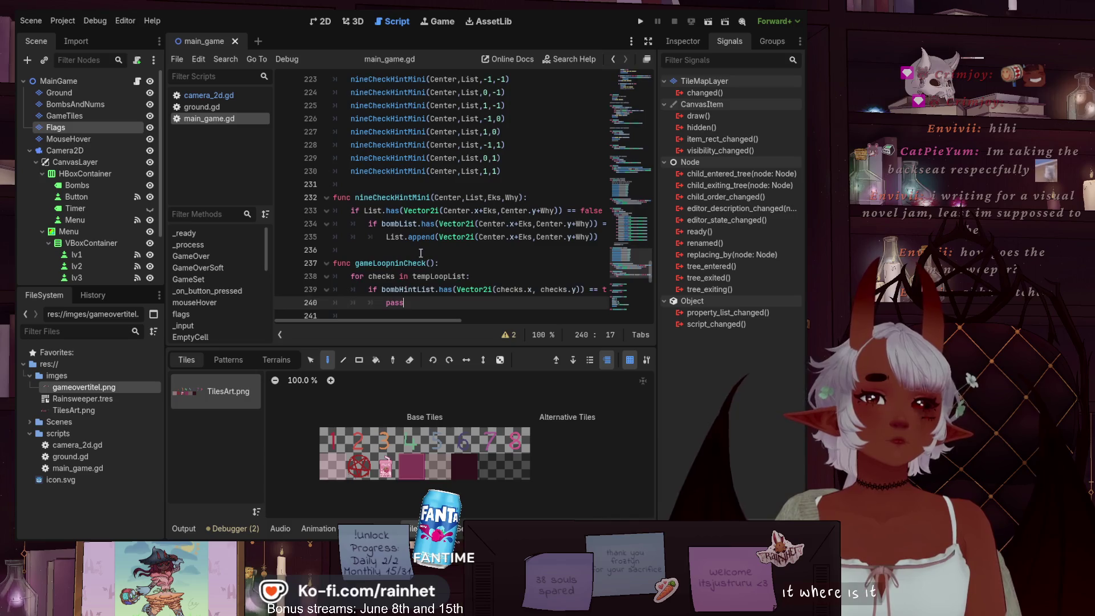
{"action": "scroll", "coordinate": [420, 252], "scroll_direction": "down", "scroll_amount": 2}
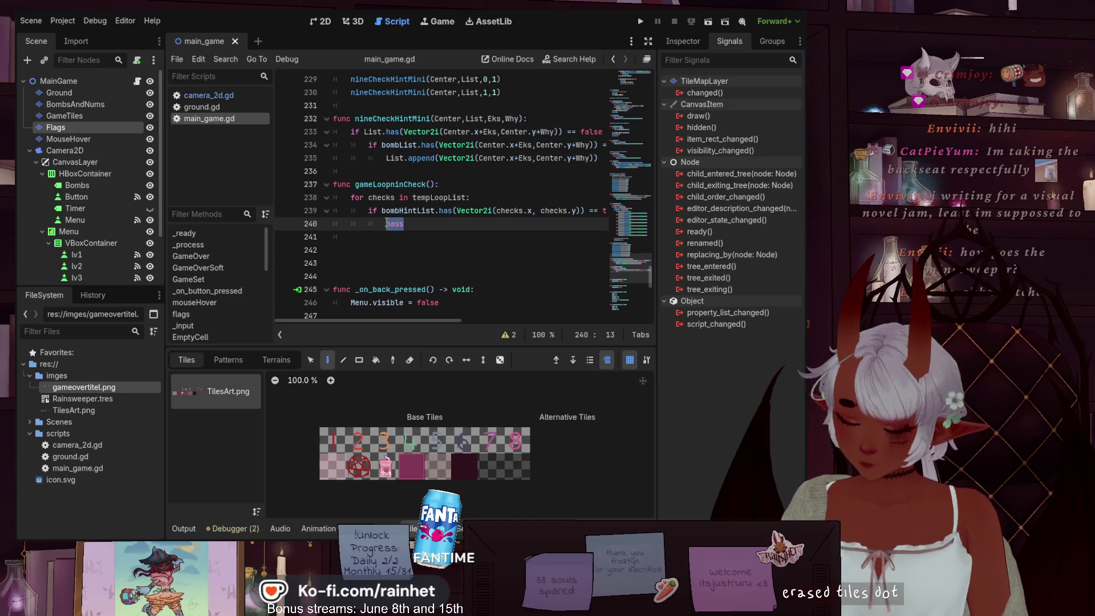
{"action": "type", "text": "}Tiles.e"}
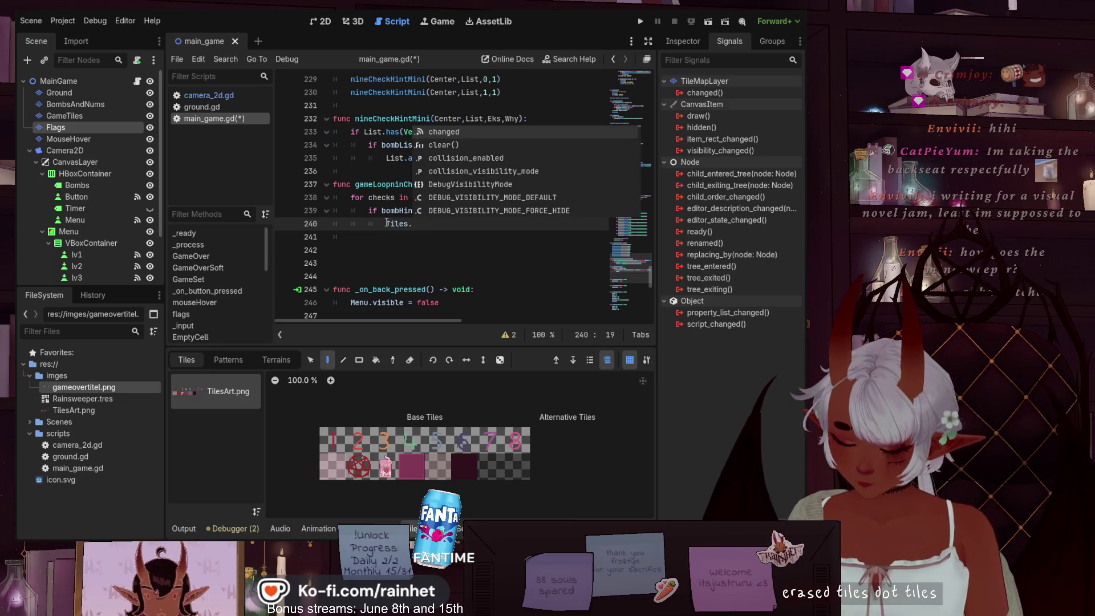
{"action": "type", "text": "ras"}
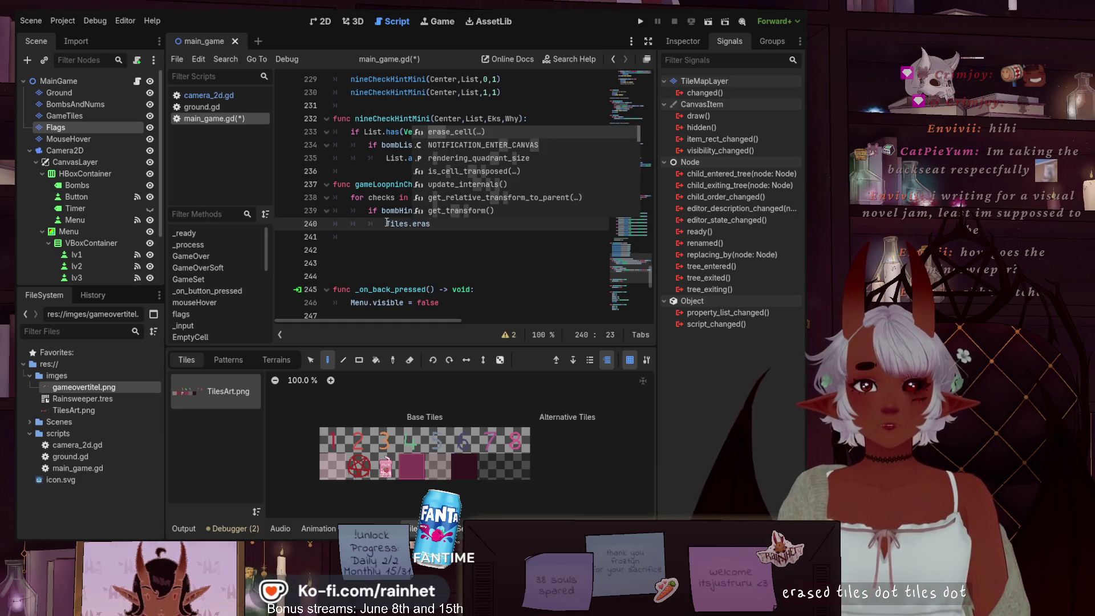
{"action": "key", "text": "Return"}
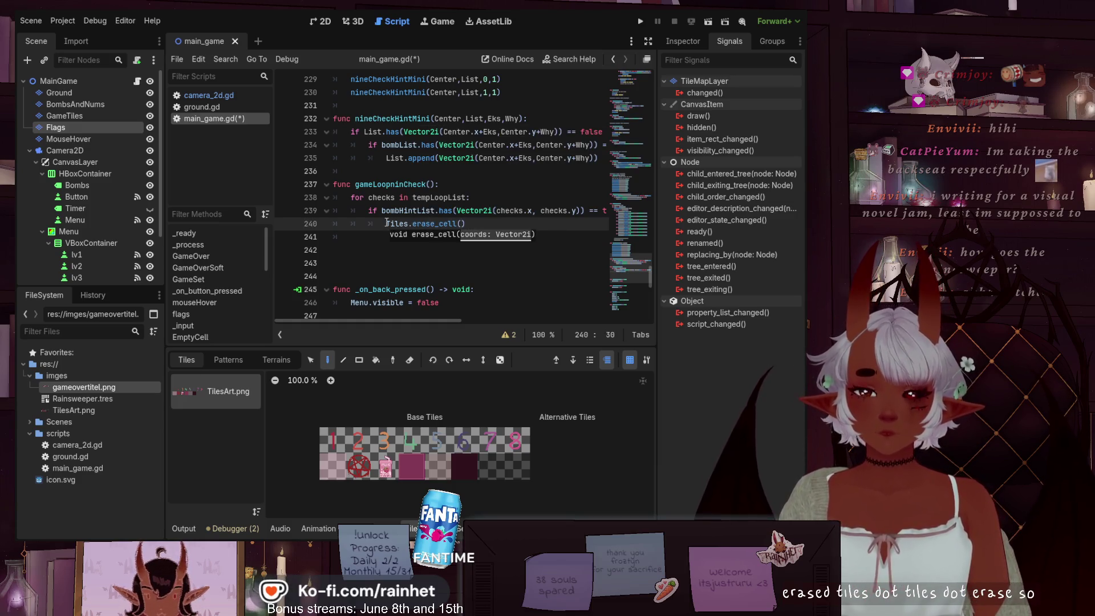
- Fill erase_cell's argument with Vector2i(checks.x, checks.y) copied from line 239
{"action": "left_click_drag", "start_coordinate": [457, 211], "coordinate": [581, 211]}
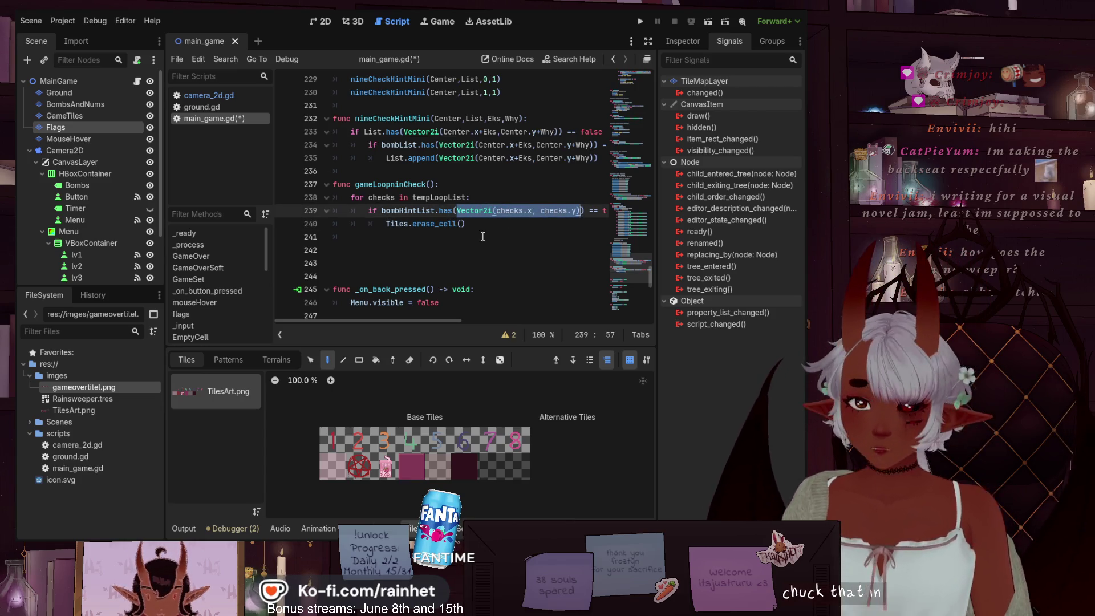
{"action": "key", "text": "ctrl+c"}
{"action": "left_click", "coordinate": [460, 224]}
{"action": "key", "text": "ctrl+v"}
{"action": "left_click", "coordinate": [542, 244]}
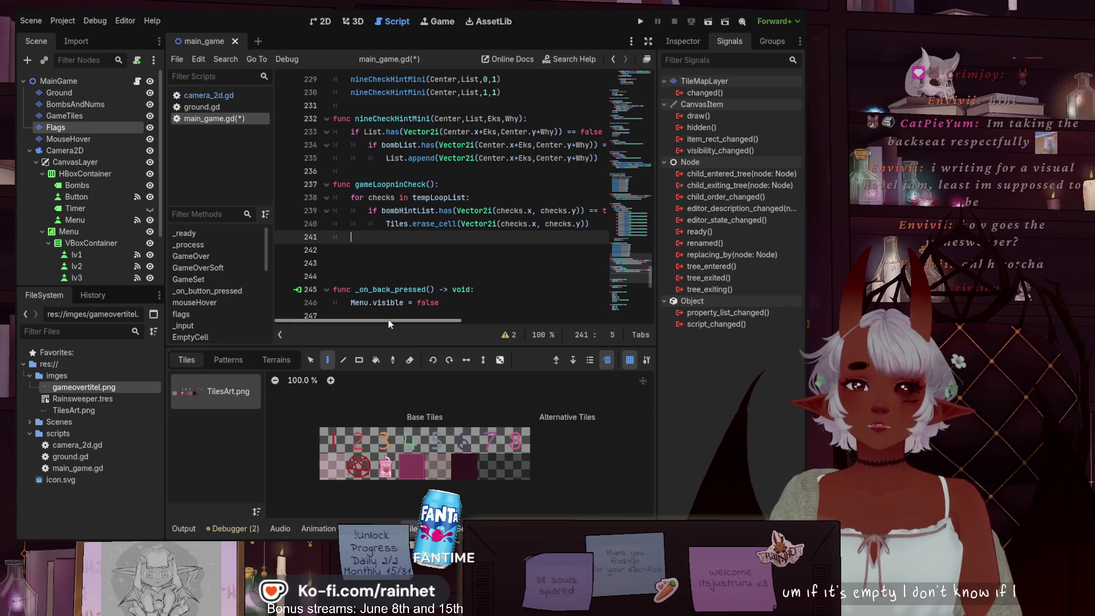
{"action": "left_click_drag", "start_coordinate": [397, 317], "coordinate": [515, 308]}
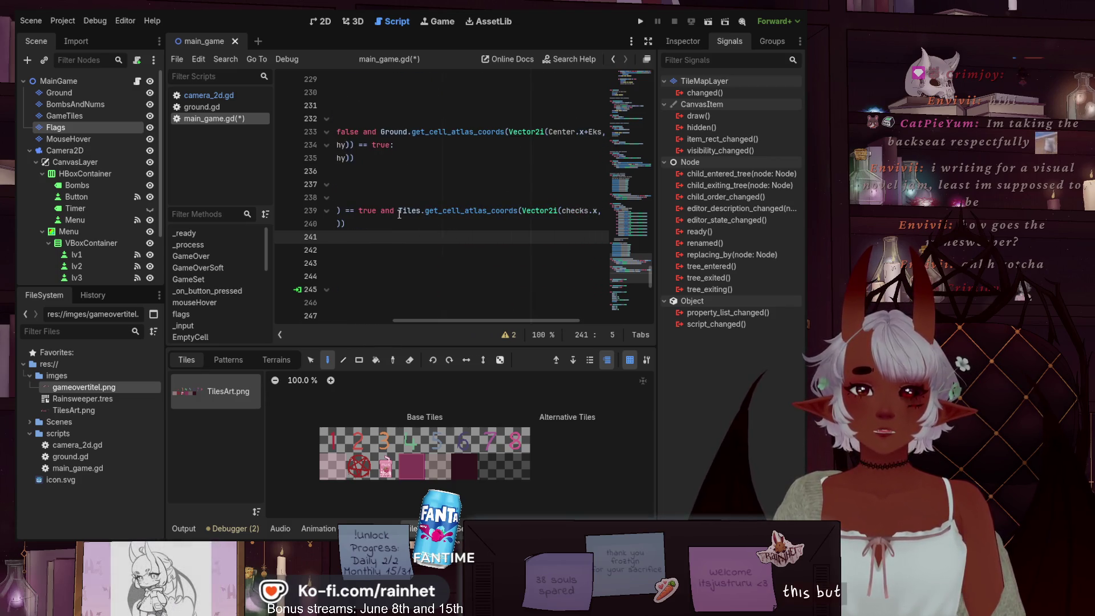
{"action": "left_click_drag", "start_coordinate": [398, 210], "coordinate": [609, 213]}
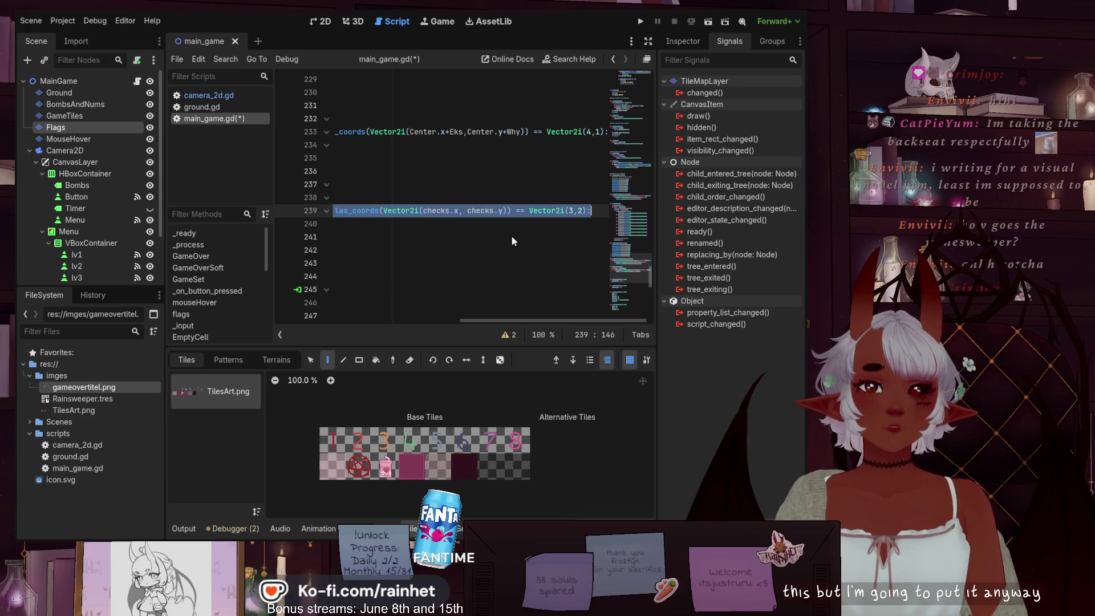
{"action": "mouse_move", "coordinate": [497, 320]}
{"action": "left_mouse_down"}
{"action": "mouse_move", "coordinate": [443, 321]}
{"action": "mouse_move", "coordinate": [500, 312]}
{"action": "left_mouse_up"}
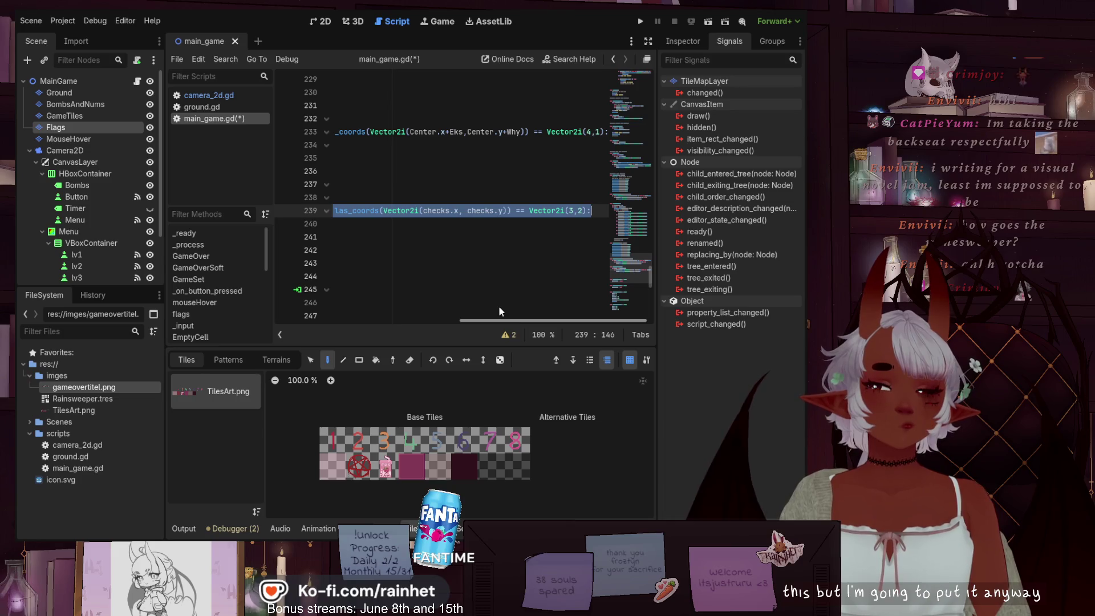
{"action": "left_click_drag", "start_coordinate": [499, 308], "coordinate": [301, 295]}
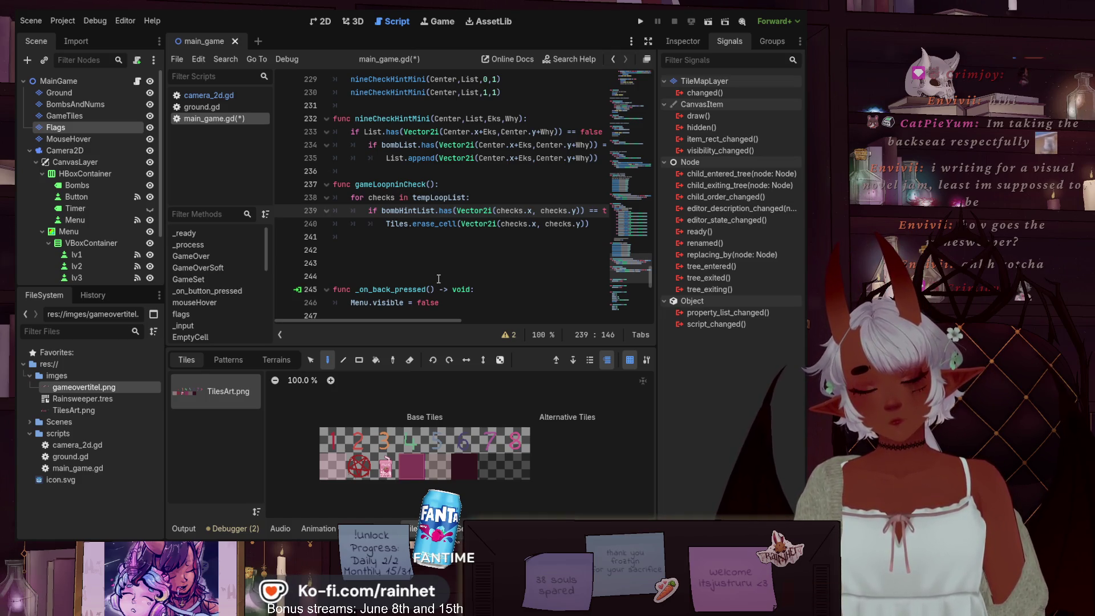
- Indent the empty line 241 below the erase_cell call, ready for a new if
{"action": "left_click", "coordinate": [376, 241]}
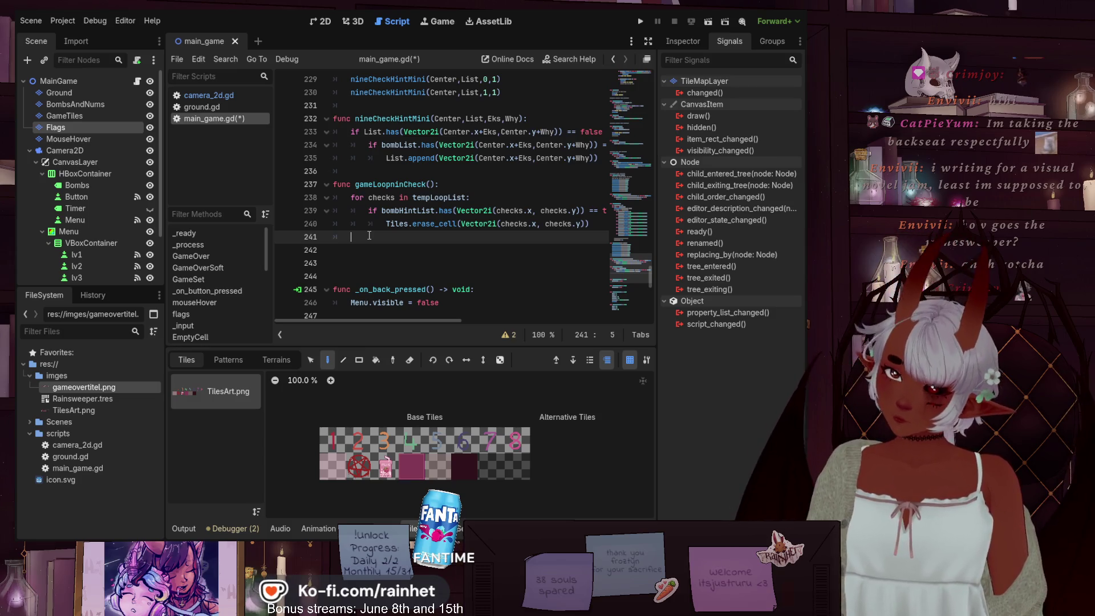
{"action": "key", "text": "Tab"}
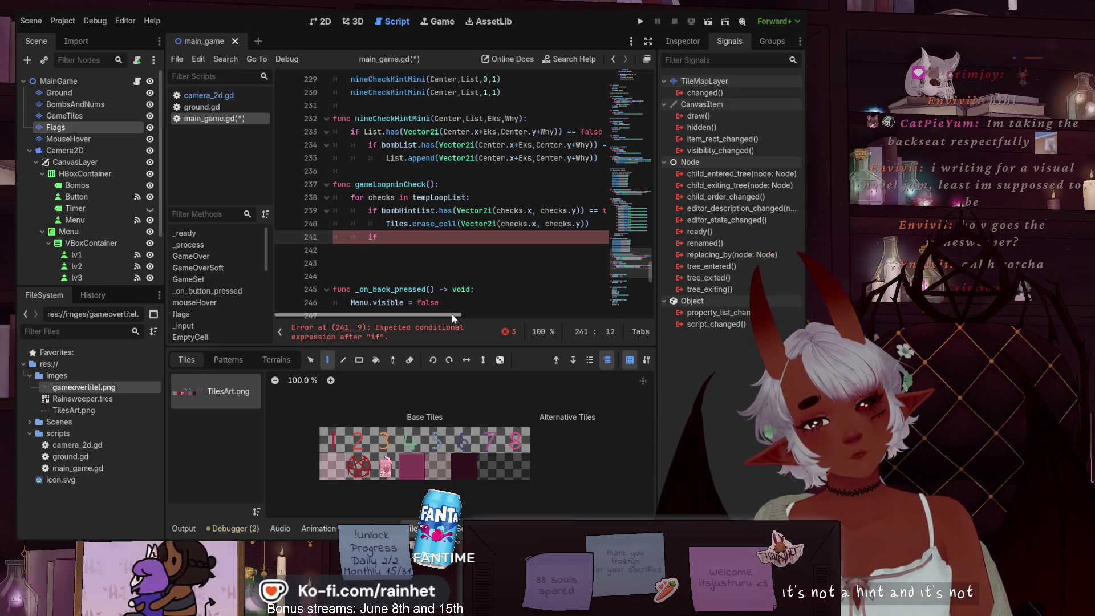
- Give line 241 the condition bombHintList.has(Vector2i(checks.x, checks.y)) == false
{"action": "mouse_move", "coordinate": [452, 314]}
{"action": "left_mouse_down"}
{"action": "mouse_move", "coordinate": [650, 308]}
{"action": "mouse_move", "coordinate": [463, 313]}
{"action": "left_mouse_up"}
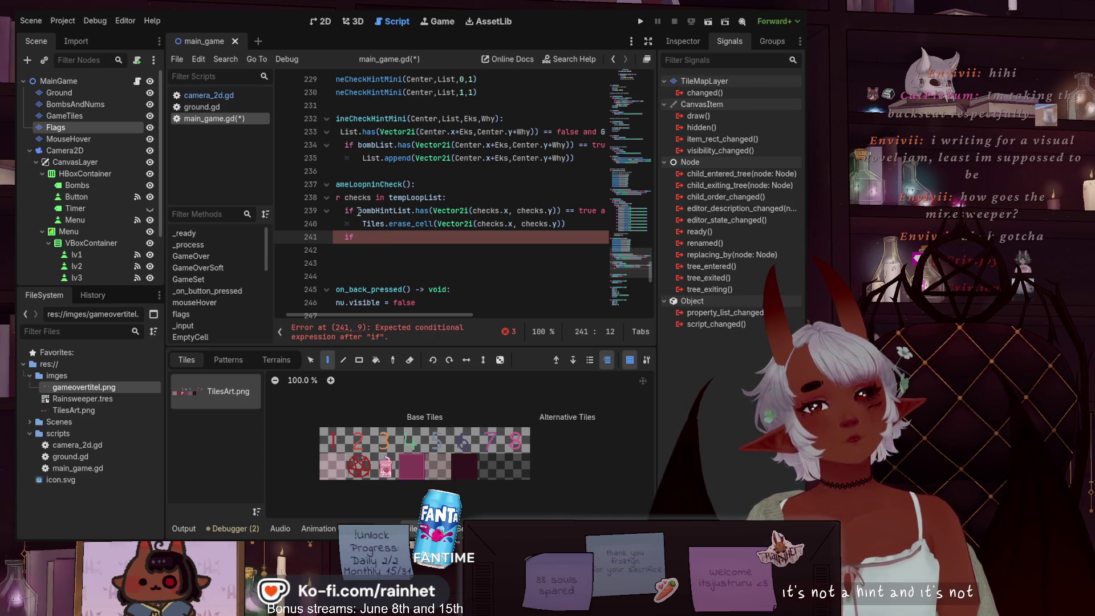
{"action": "left_click_drag", "start_coordinate": [357, 212], "coordinate": [625, 210]}
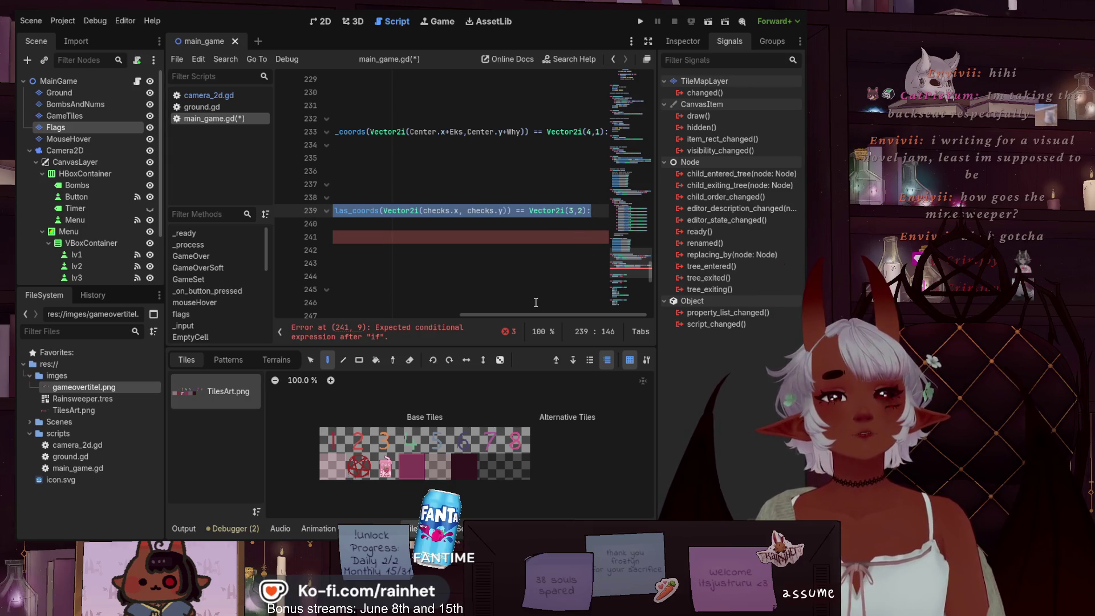
{"action": "left_click_drag", "start_coordinate": [527, 314], "coordinate": [342, 313]}
{"action": "left_click", "coordinate": [408, 238]}
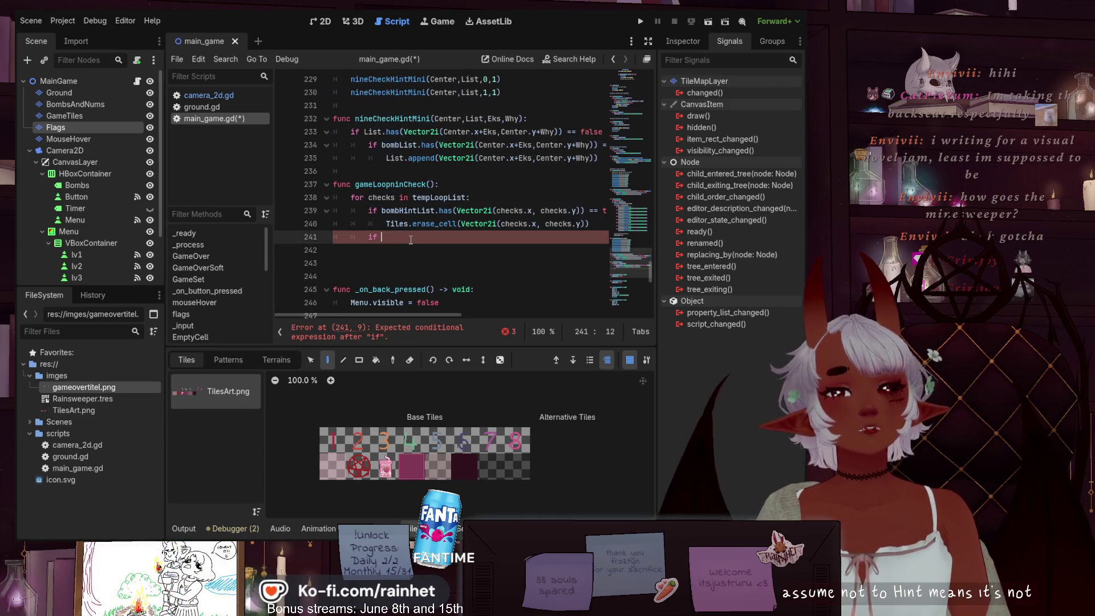
{"action": "key", "text": "ctrl+v"}
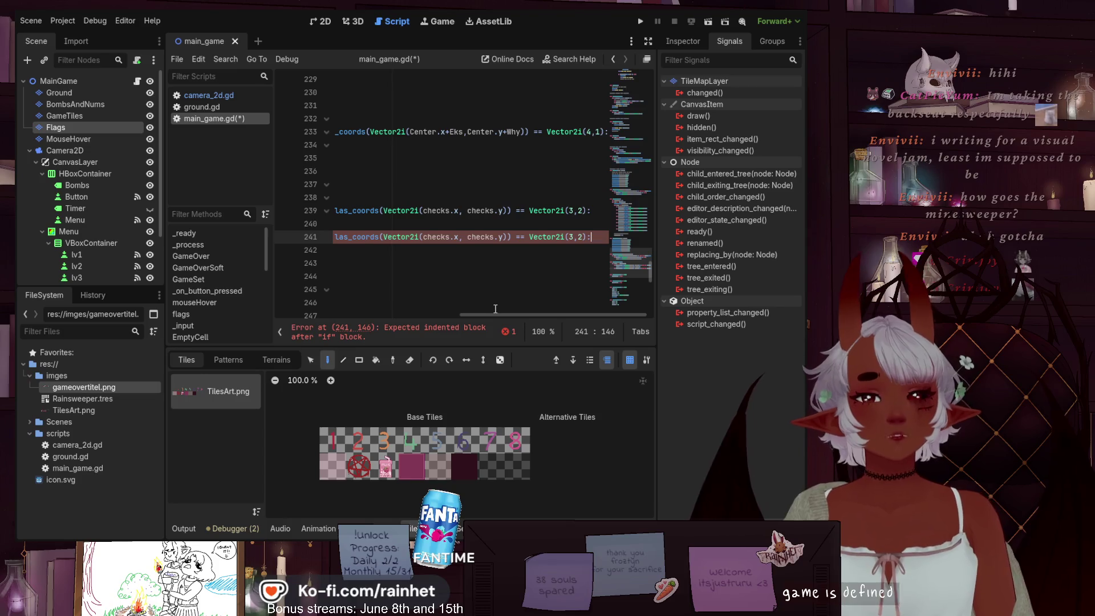
{"action": "mouse_move", "coordinate": [495, 313]}
{"action": "left_mouse_down"}
{"action": "mouse_move", "coordinate": [309, 312]}
{"action": "mouse_move", "coordinate": [386, 308]}
{"action": "left_mouse_up"}
{"action": "left_click_drag", "start_coordinate": [447, 238], "coordinate": [458, 241]}
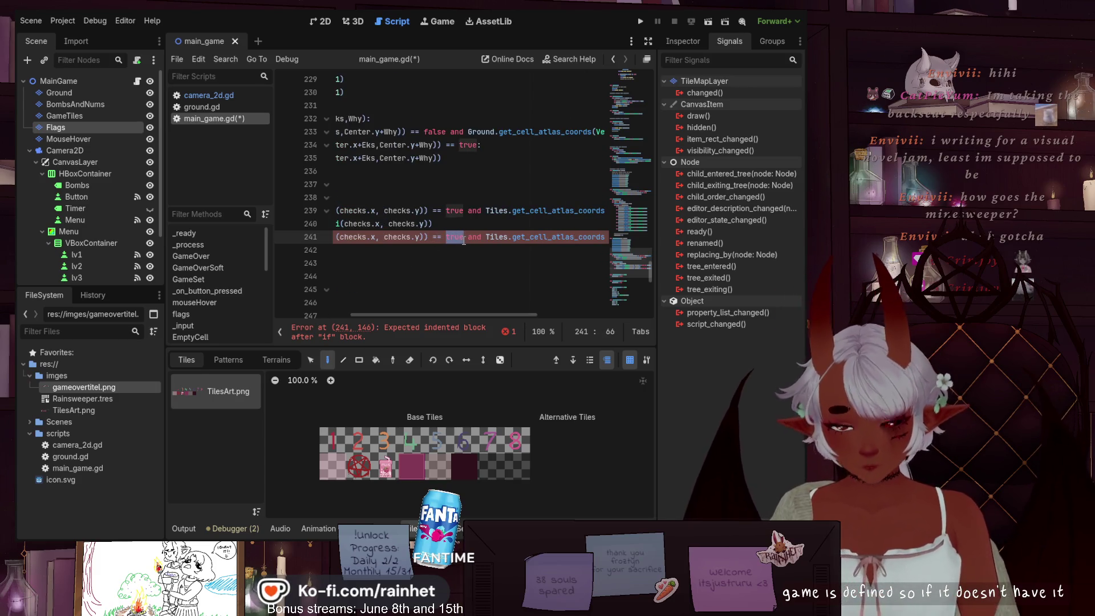
{"action": "type", "text": "false"}
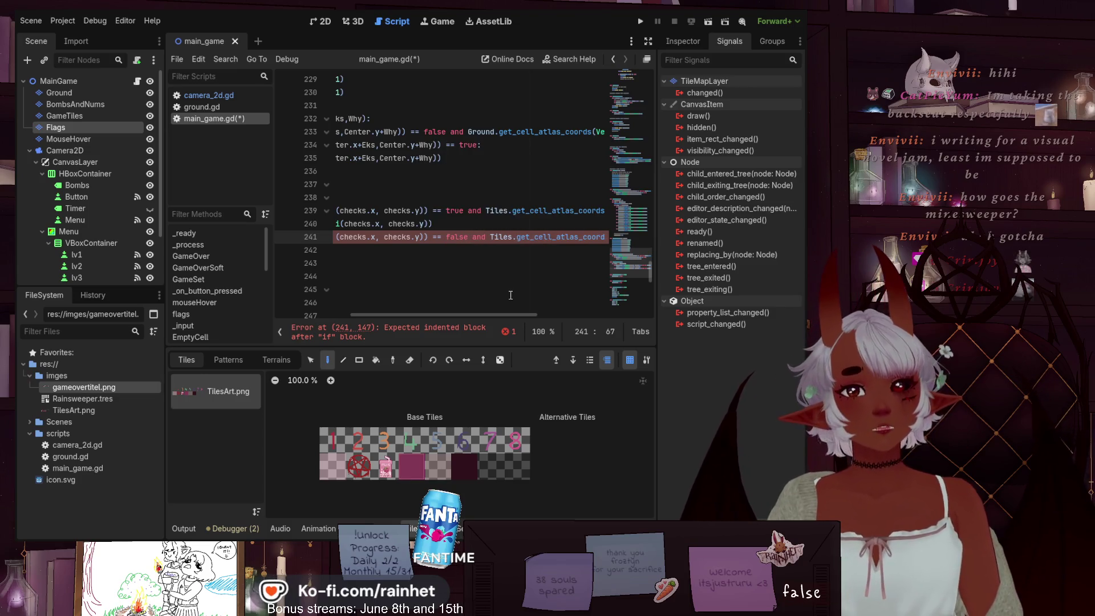
{"action": "left_click", "coordinate": [505, 303]}
{"action": "mouse_move", "coordinate": [505, 315]}
{"action": "left_mouse_down"}
{"action": "mouse_move", "coordinate": [643, 301]}
{"action": "mouse_move", "coordinate": [456, 305]}
{"action": "left_mouse_up"}
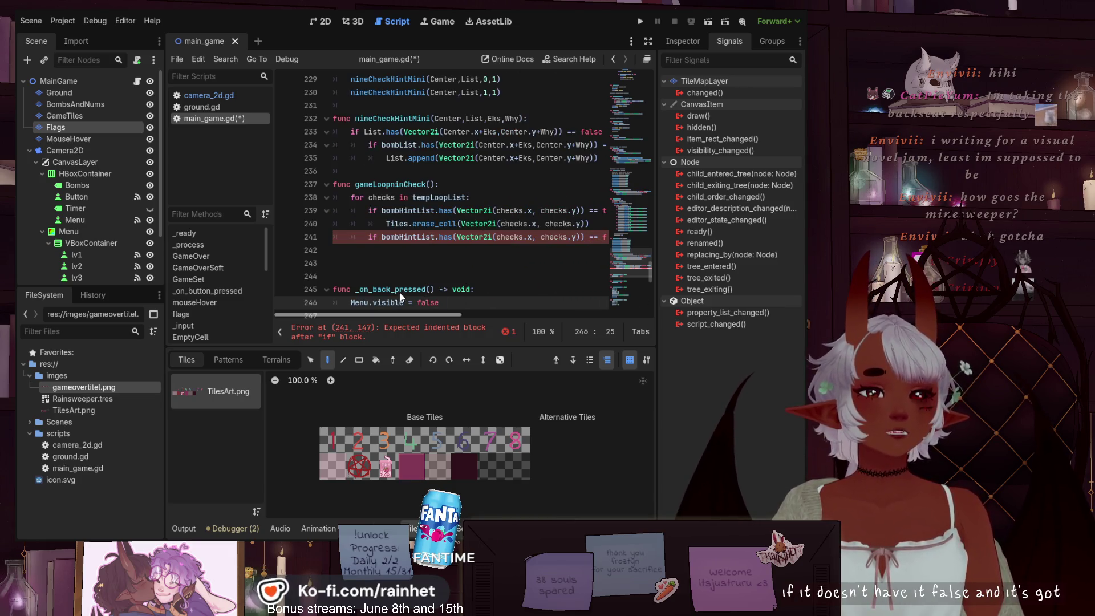
- Add tempLoopList.append(Vector2i(checks.x, checks.y)) on line 242
{"action": "left_click", "coordinate": [398, 261]}
{"action": "left_click", "coordinate": [401, 250]}
{"action": "type", "text": "t"}
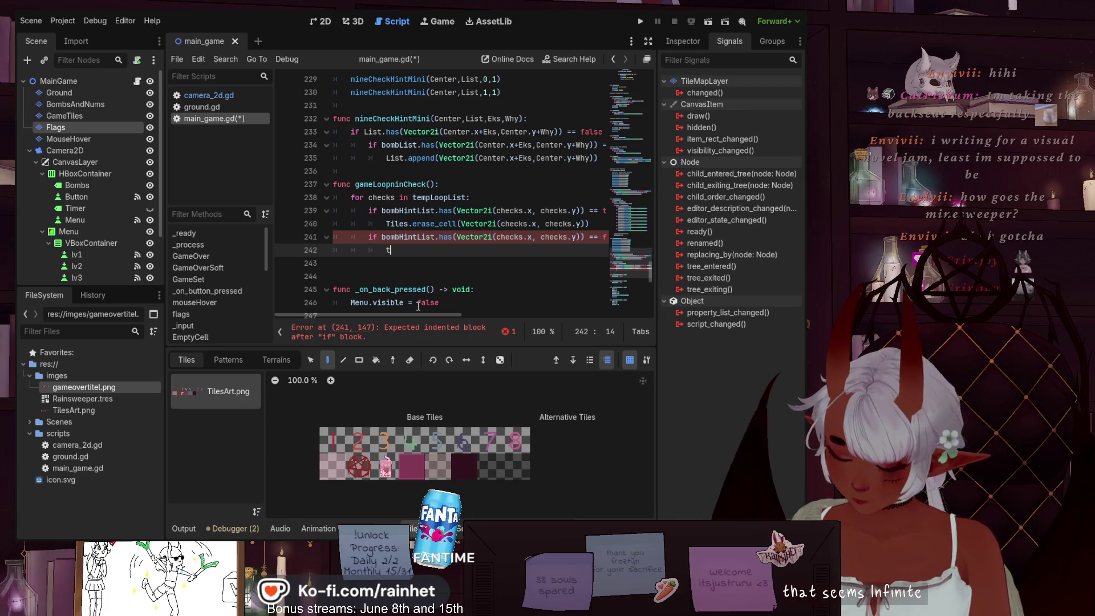
{"action": "type", "text": "emp"}
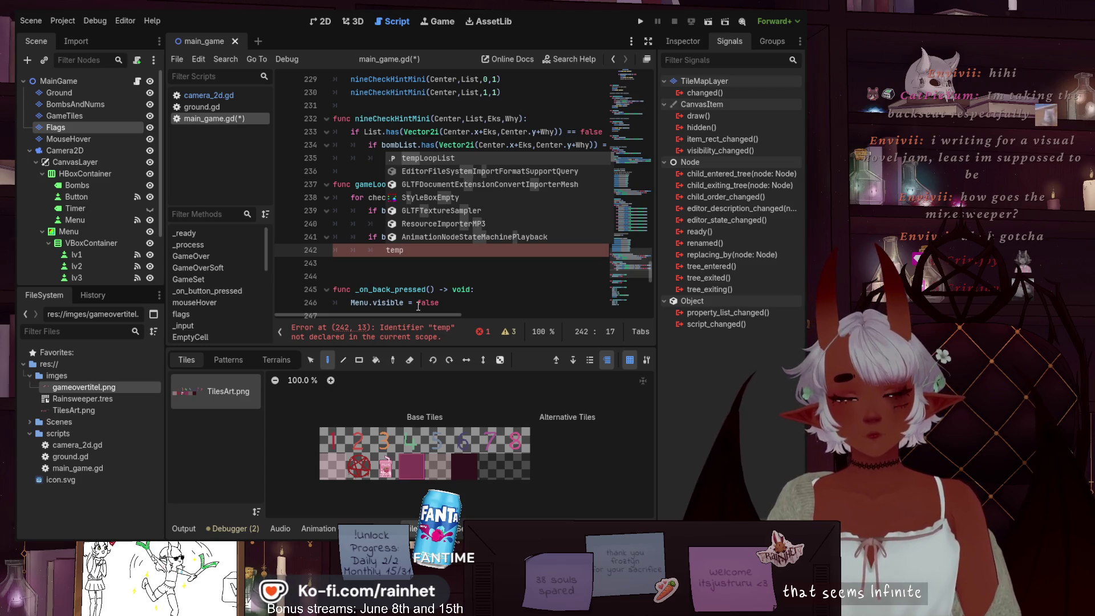
{"action": "key", "text": "Return"}
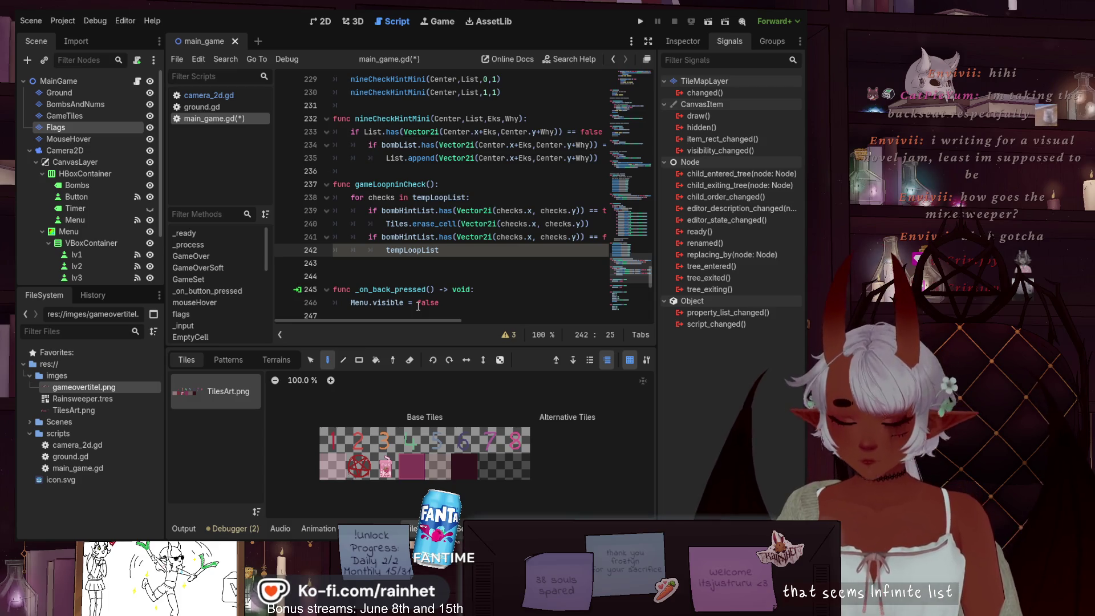
{"action": "type", "text": ".appen"}
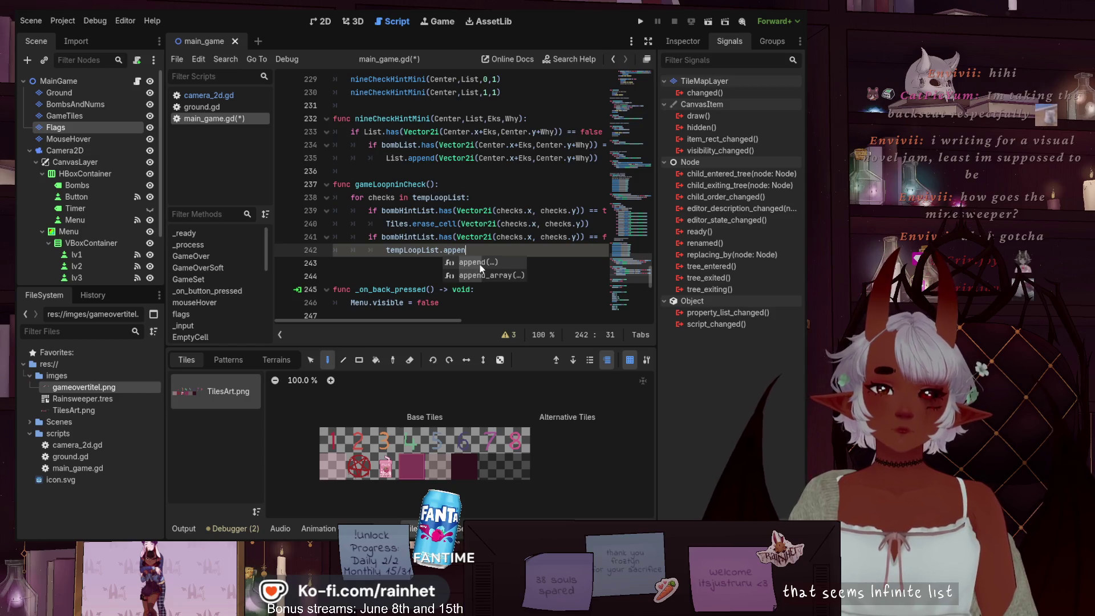
{"action": "key", "text": "Return"}
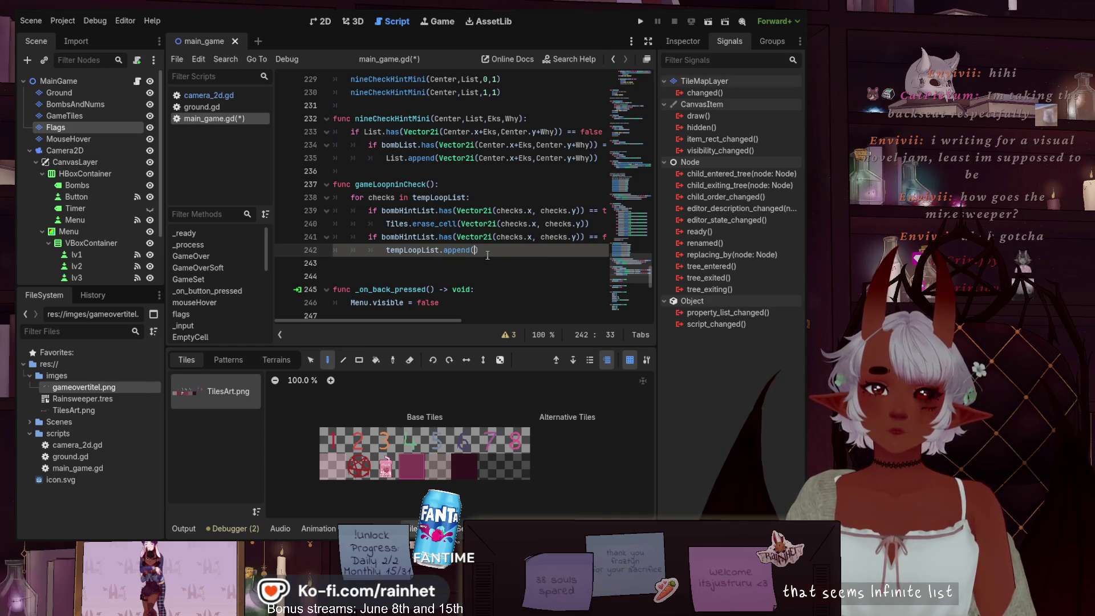
{"action": "left_click_drag", "start_coordinate": [581, 237], "coordinate": [457, 236]}
{"action": "key", "text": "ctrl+c"}
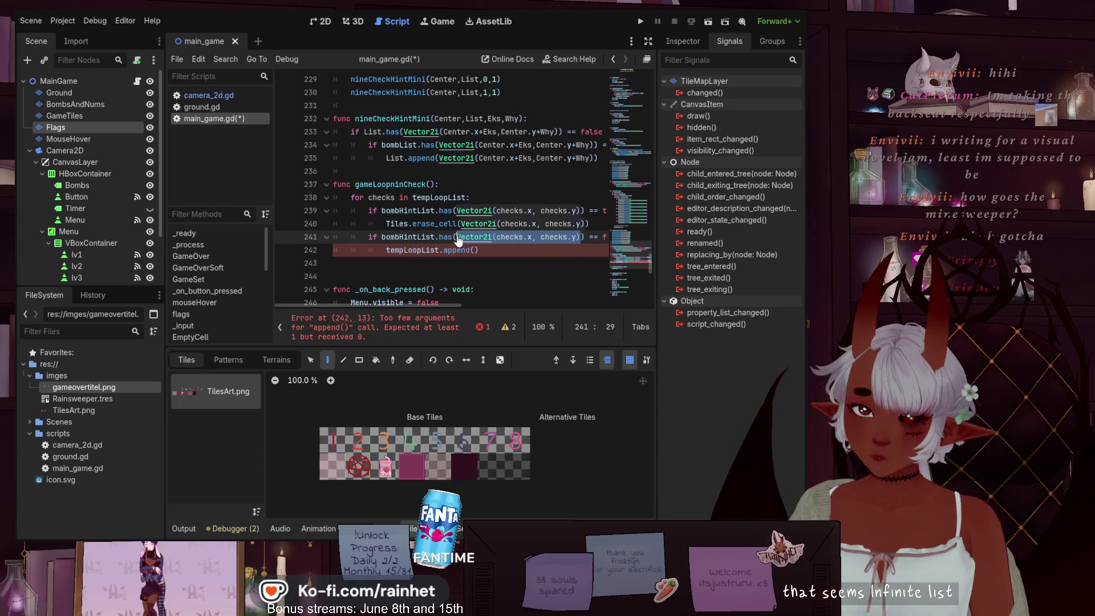
{"action": "left_click", "coordinate": [476, 250]}
{"action": "key", "text": "ctrl+v"}
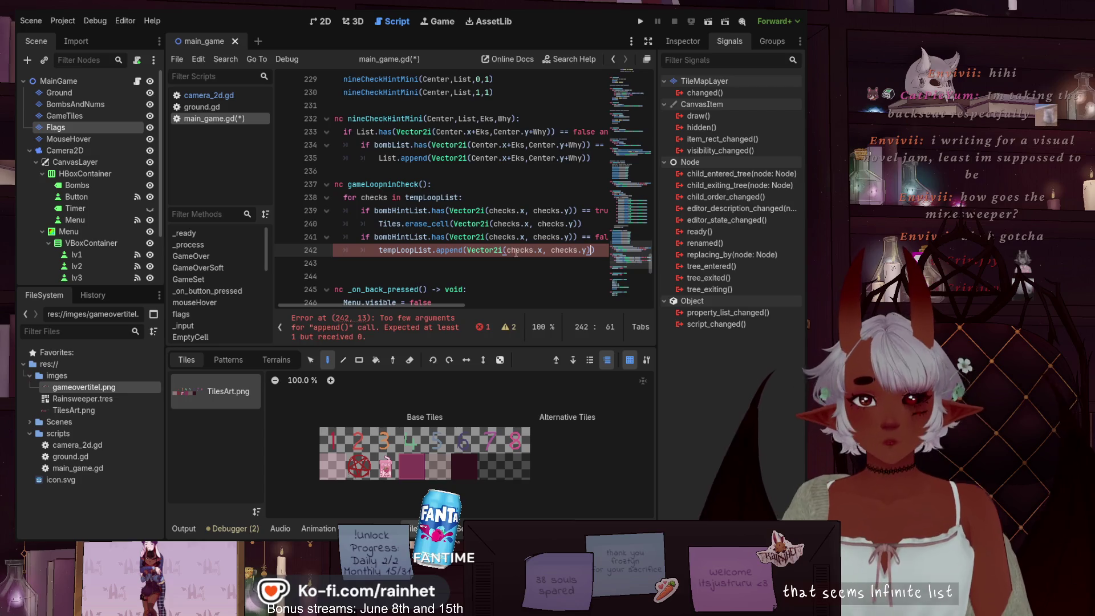
{"action": "type", "text": ")"}
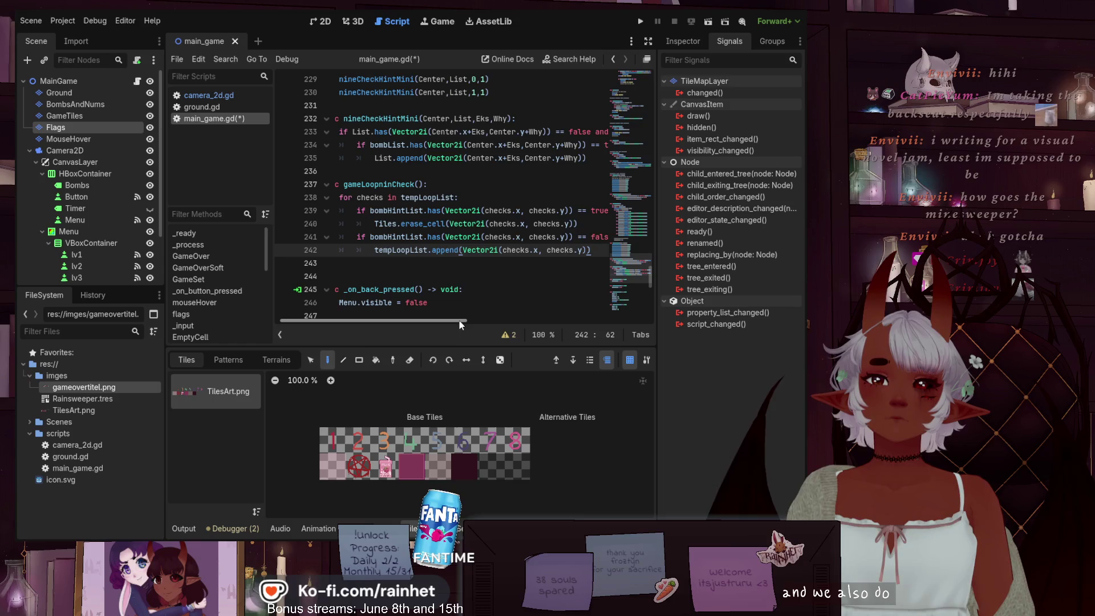
{"action": "left_click_drag", "start_coordinate": [457, 320], "coordinate": [437, 318]}
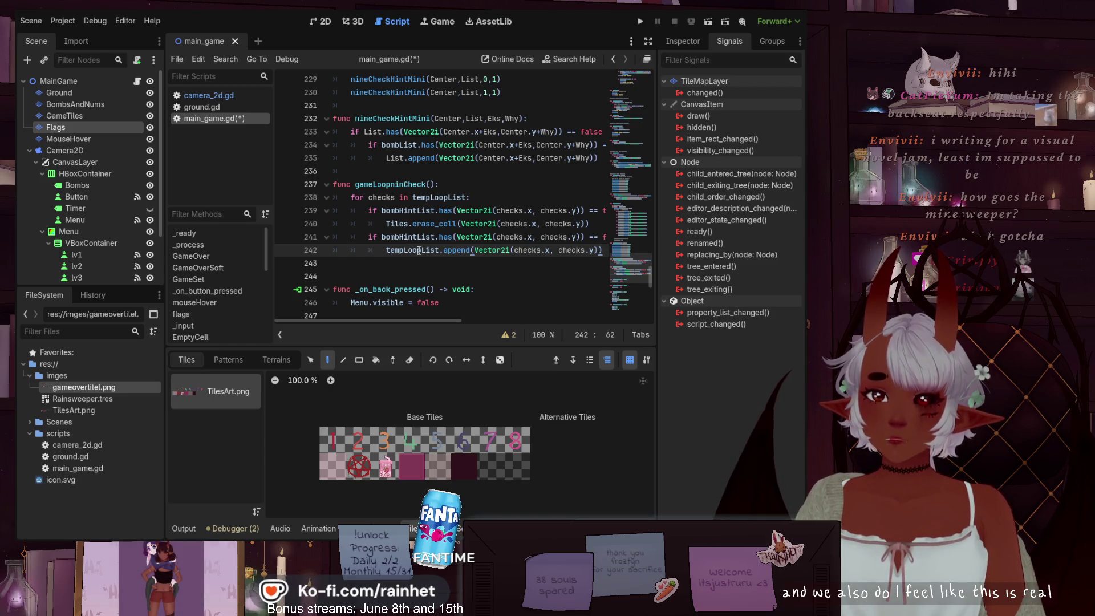
{"action": "left_click_drag", "start_coordinate": [385, 251], "coordinate": [603, 251]}
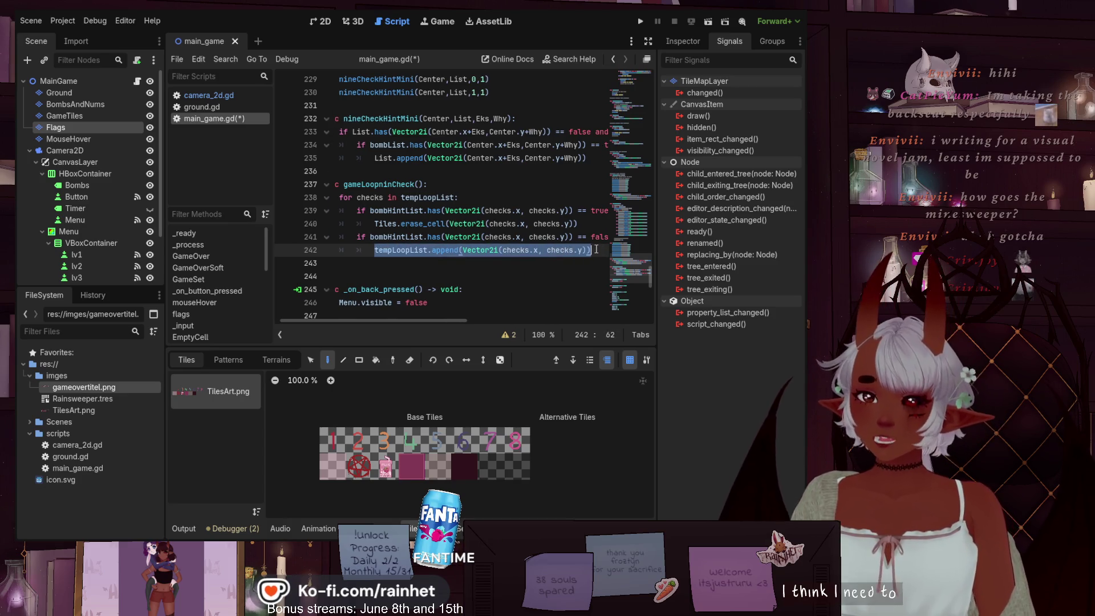
- Replace line 242's append call with tilesRev() and save main_game.gd
{"action": "key", "text": "ctrl+x"}
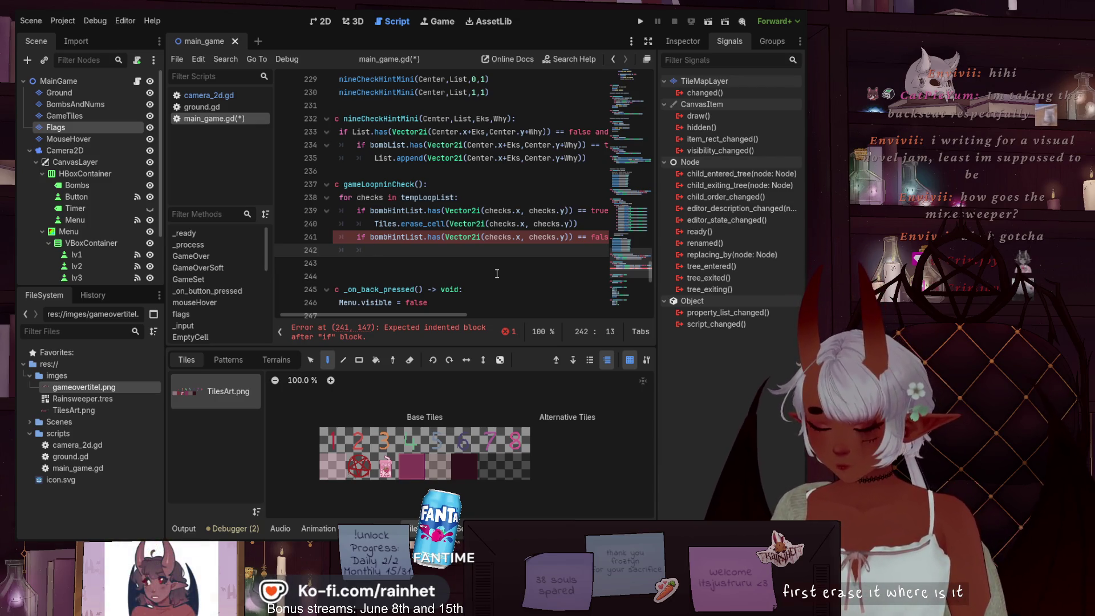
{"action": "type", "text": "tile"}
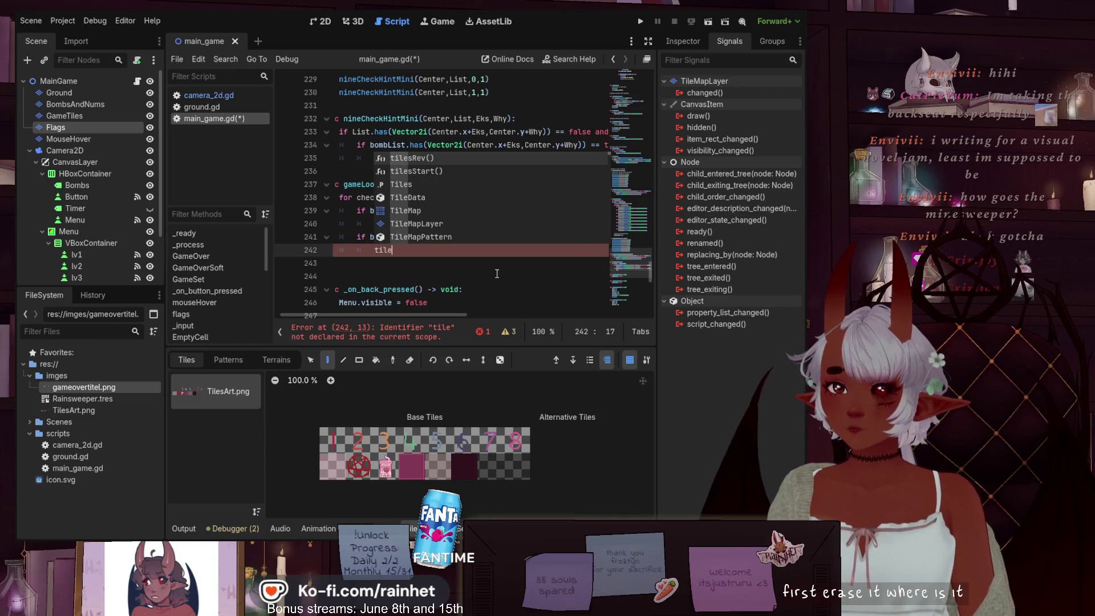
{"action": "key", "text": "Return"}
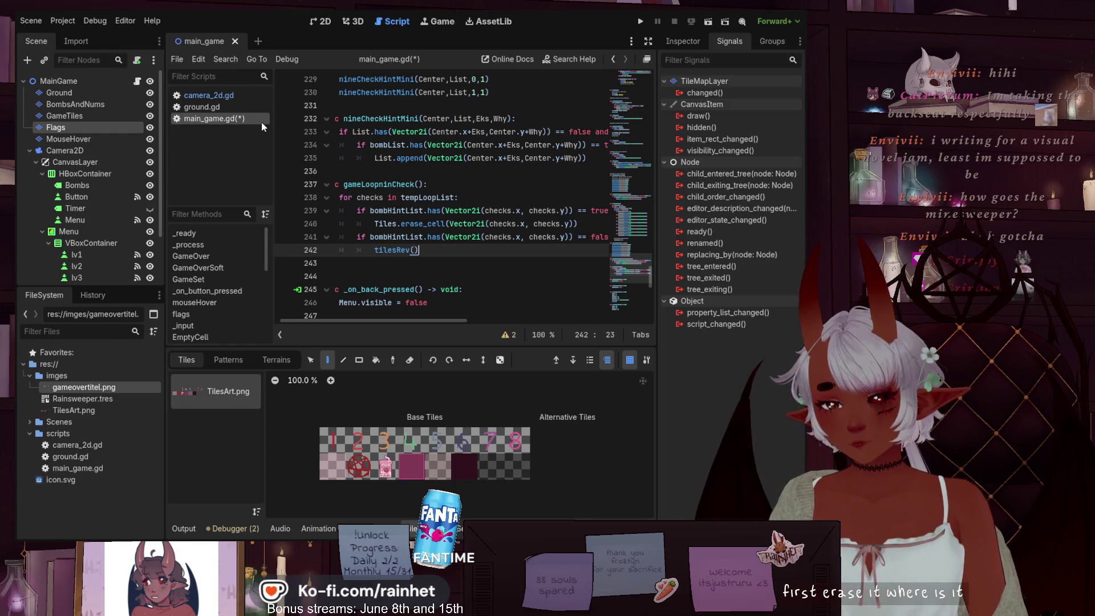
{"action": "key", "text": "ctrl+s"}
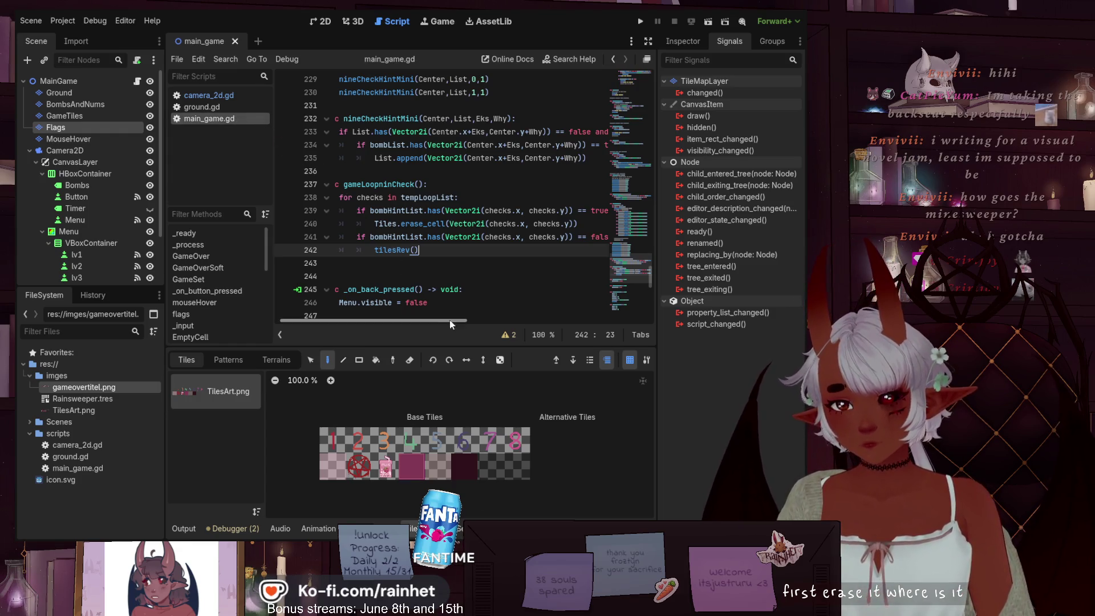
{"action": "left_click_drag", "start_coordinate": [443, 323], "coordinate": [438, 323]}
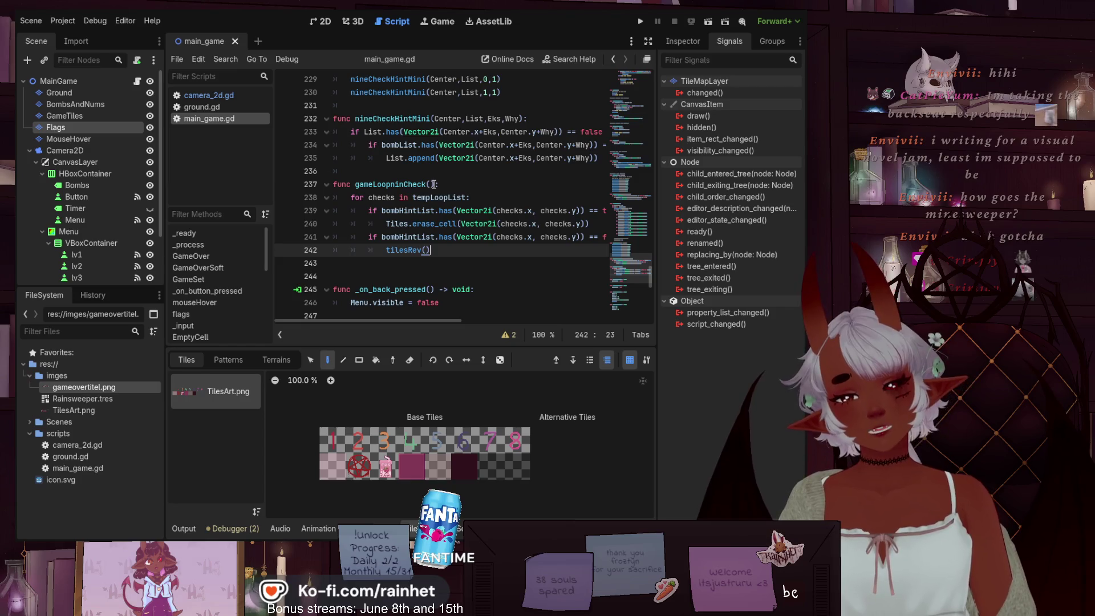
{"action": "left_click_drag", "start_coordinate": [435, 185], "coordinate": [354, 185]}
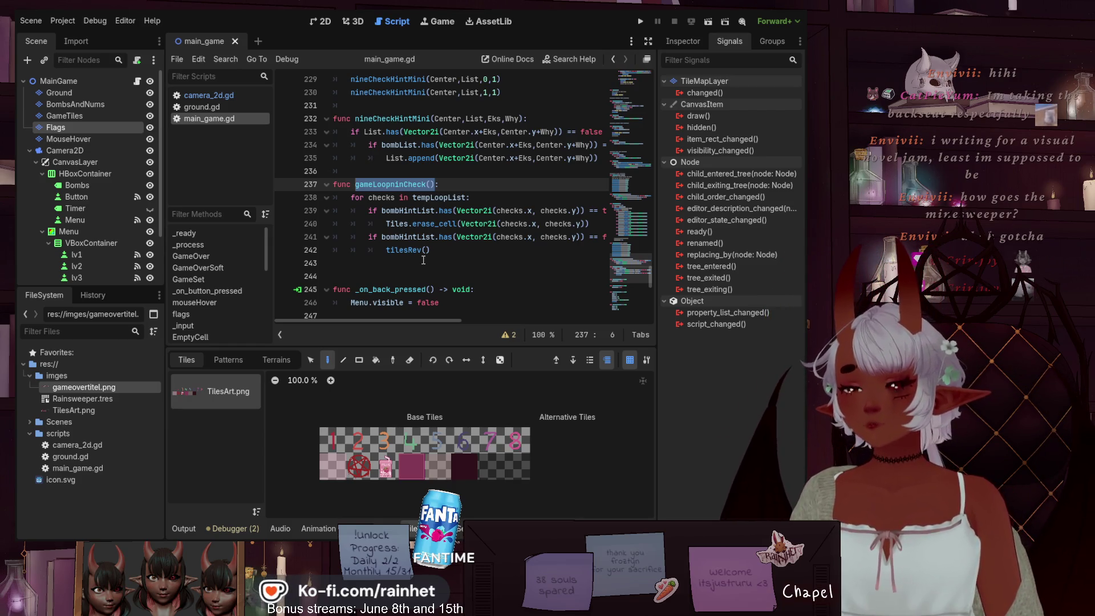
{"action": "left_click", "coordinate": [351, 196]}
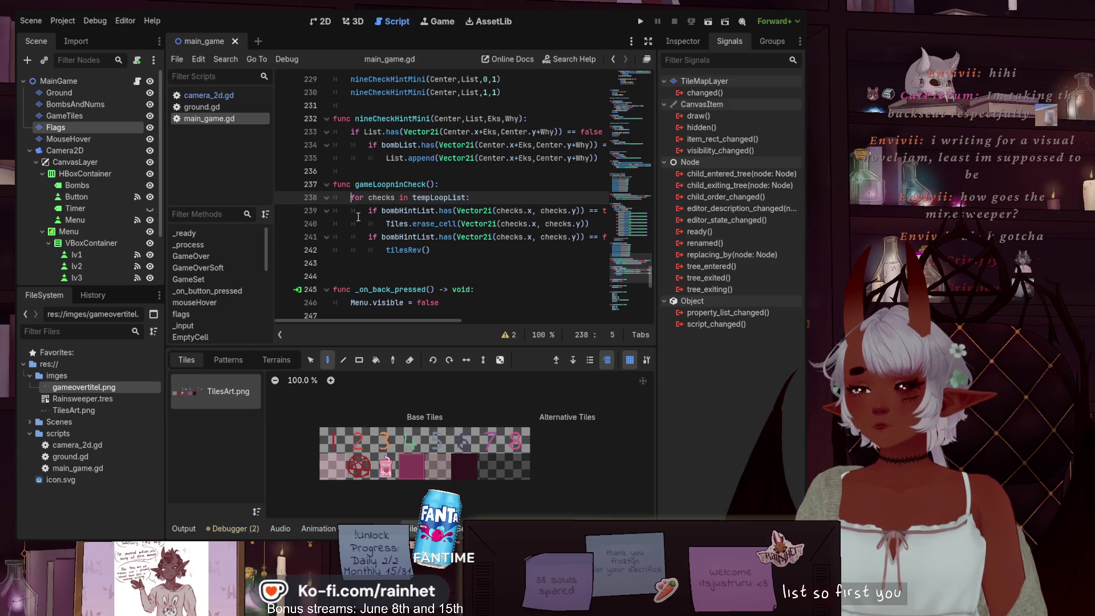
{"action": "key", "text": "Return"}
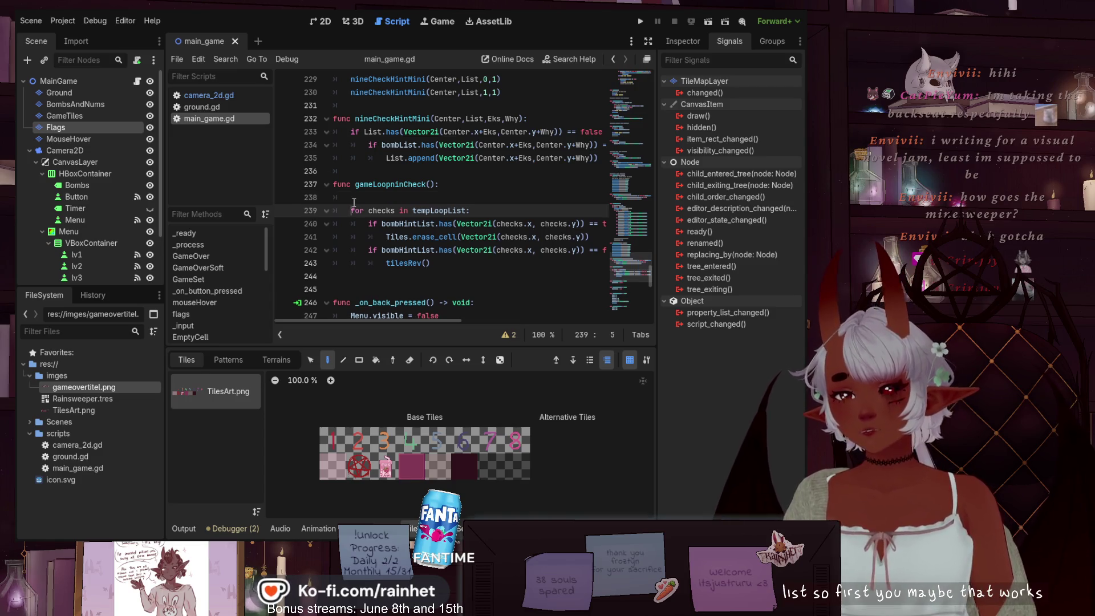
{"action": "key", "text": "Up"}
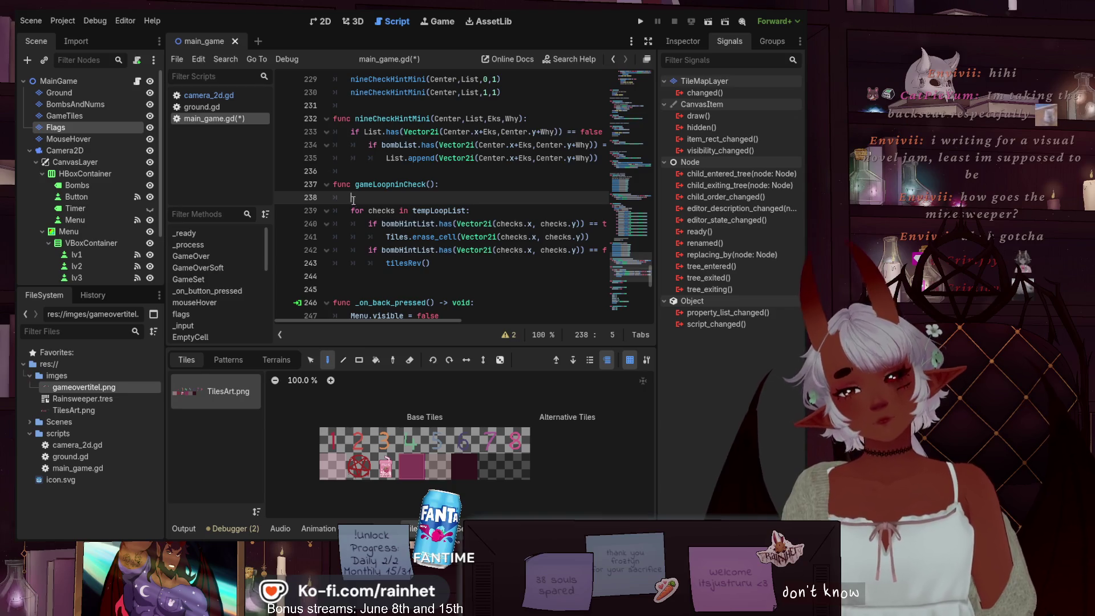
{"action": "scroll", "coordinate": [396, 186], "scroll_direction": "up", "scroll_amount": 3}
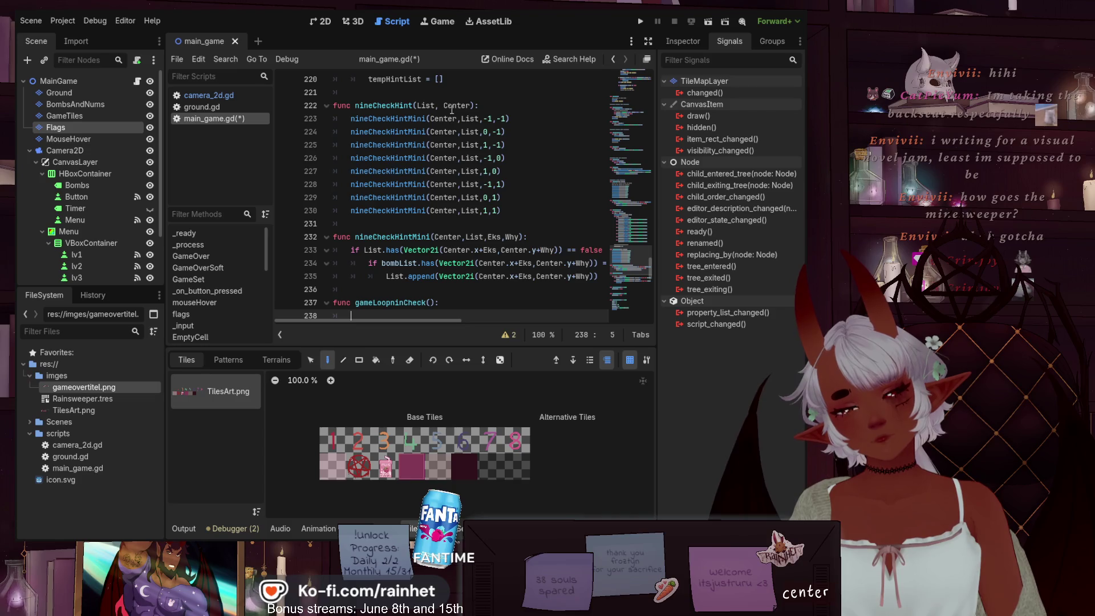
{"action": "scroll", "coordinate": [453, 108], "scroll_direction": "down", "scroll_amount": 1}
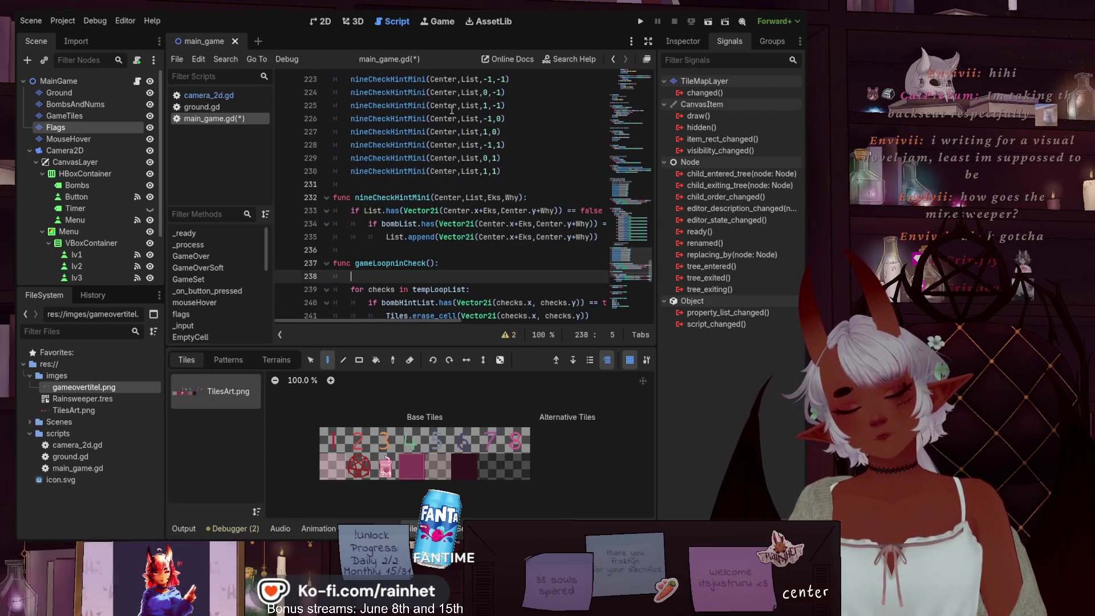
{"action": "scroll", "coordinate": [452, 109], "scroll_direction": "up", "scroll_amount": 1}
{"action": "scroll", "coordinate": [422, 252], "scroll_direction": "down", "scroll_amount": 1}
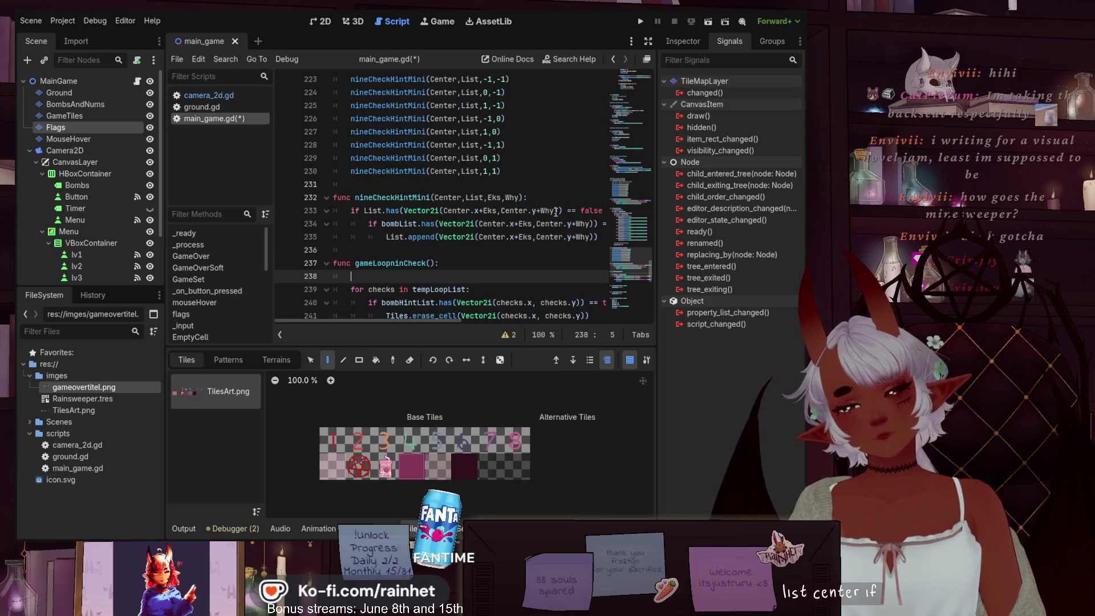
{"action": "mouse_move", "coordinate": [398, 319]}
{"action": "left_mouse_down"}
{"action": "mouse_move", "coordinate": [429, 322]}
{"action": "mouse_move", "coordinate": [598, 280]}
{"action": "left_mouse_up"}
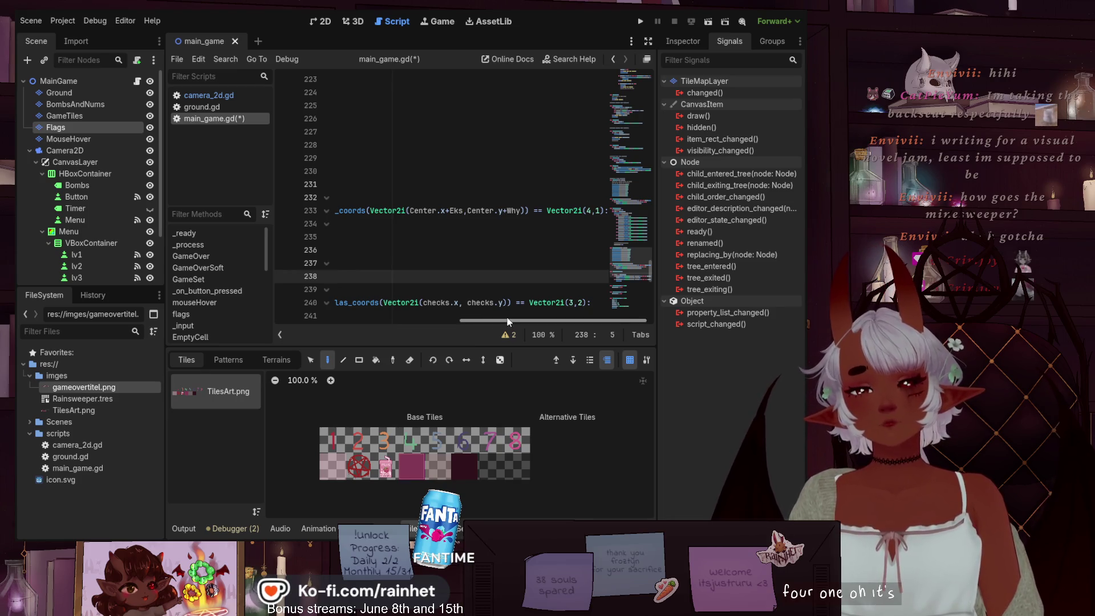
{"action": "left_click_drag", "start_coordinate": [508, 322], "coordinate": [303, 328]}
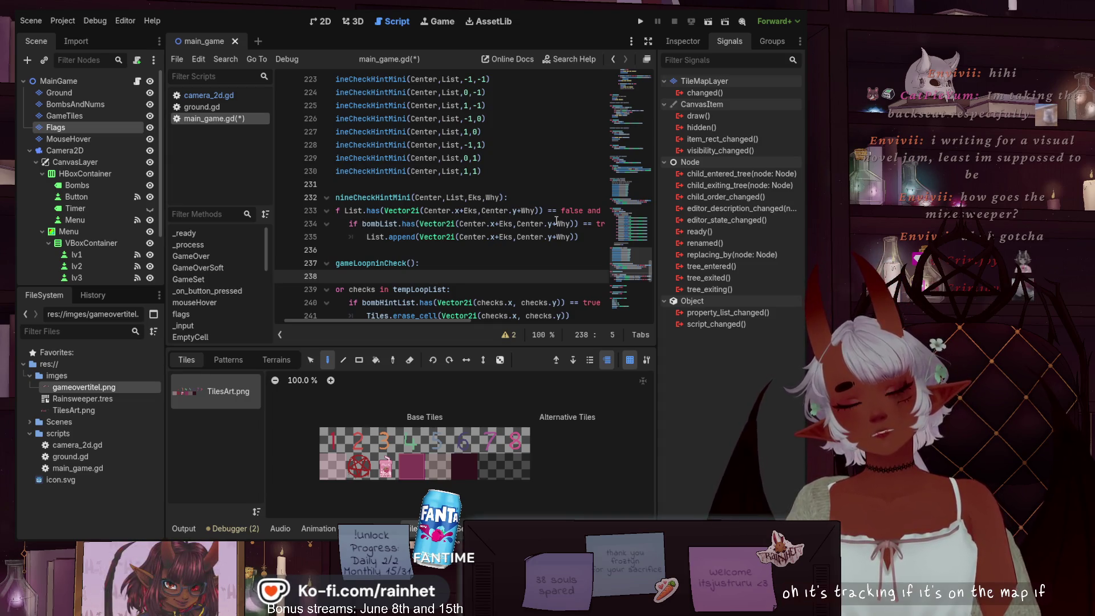
{"action": "mouse_move", "coordinate": [405, 321]}
{"action": "left_mouse_down"}
{"action": "mouse_move", "coordinate": [416, 320]}
{"action": "mouse_move", "coordinate": [405, 320]}
{"action": "left_mouse_up"}
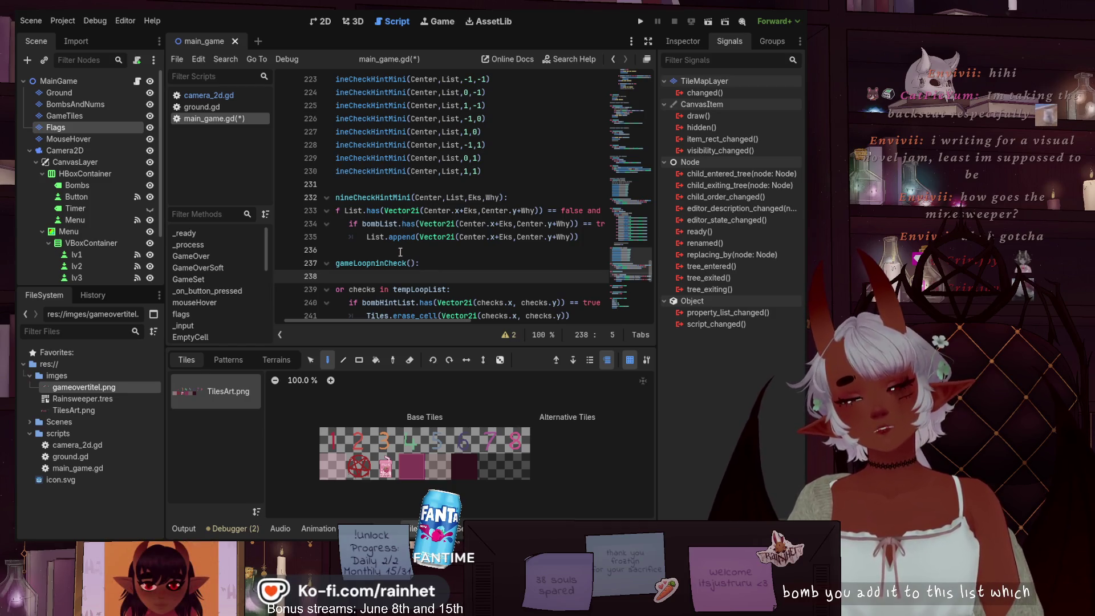
{"action": "scroll", "coordinate": [401, 251], "scroll_direction": "down", "scroll_amount": 1}
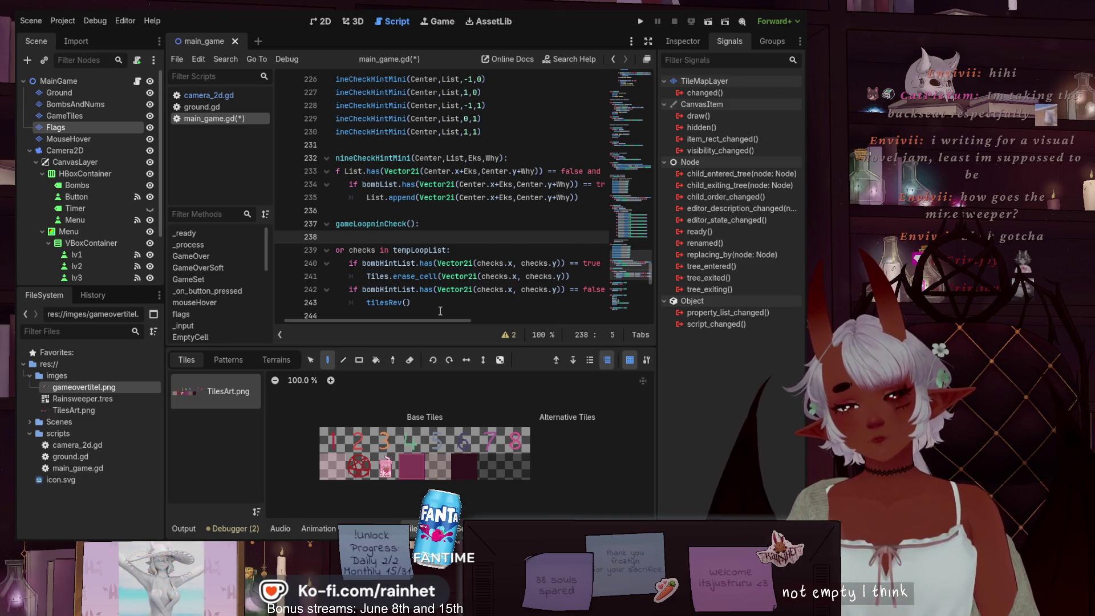
{"action": "scroll", "coordinate": [439, 307], "scroll_direction": "down", "scroll_amount": 1}
{"action": "scroll", "coordinate": [433, 281], "scroll_direction": "up", "scroll_amount": 1}
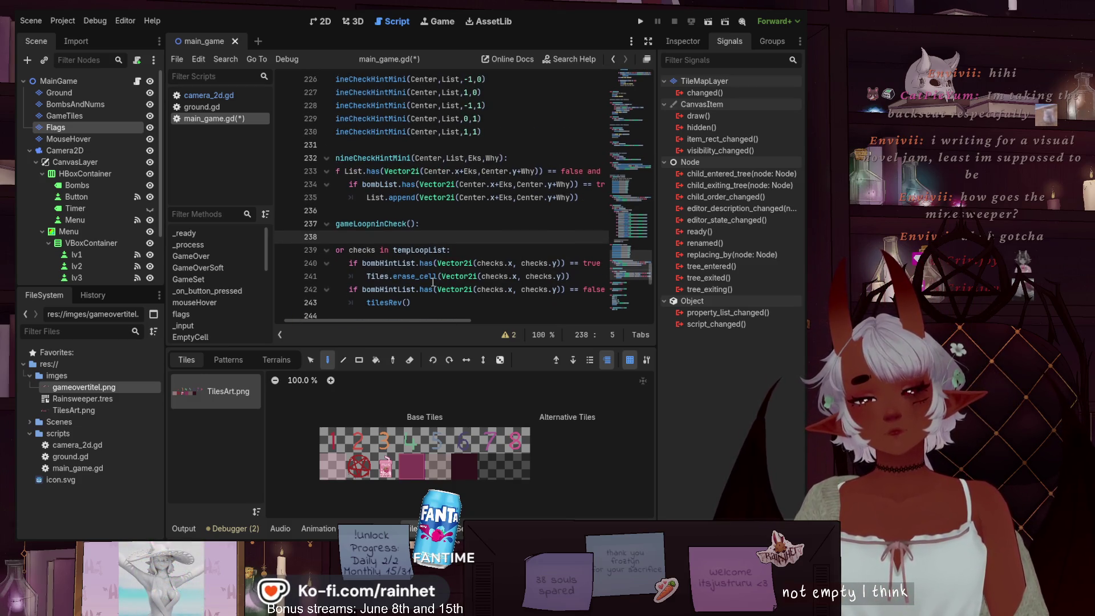
{"action": "scroll", "coordinate": [423, 291], "scroll_direction": "down", "scroll_amount": 1}
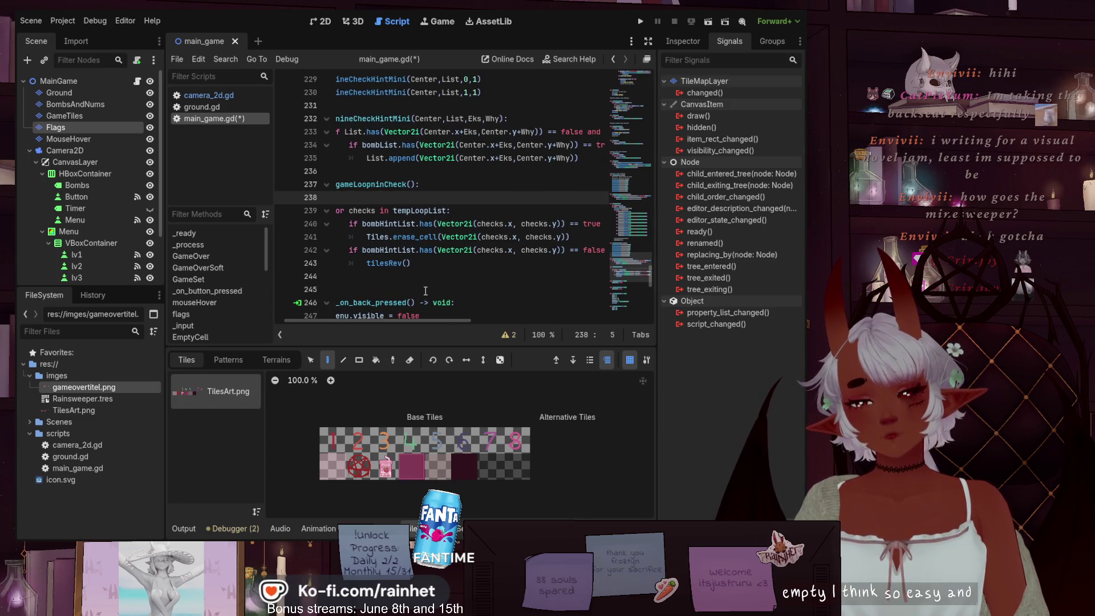
{"action": "scroll", "coordinate": [428, 279], "scroll_direction": "up", "scroll_amount": 1}
{"action": "scroll", "coordinate": [436, 246], "scroll_direction": "down", "scroll_amount": 1}
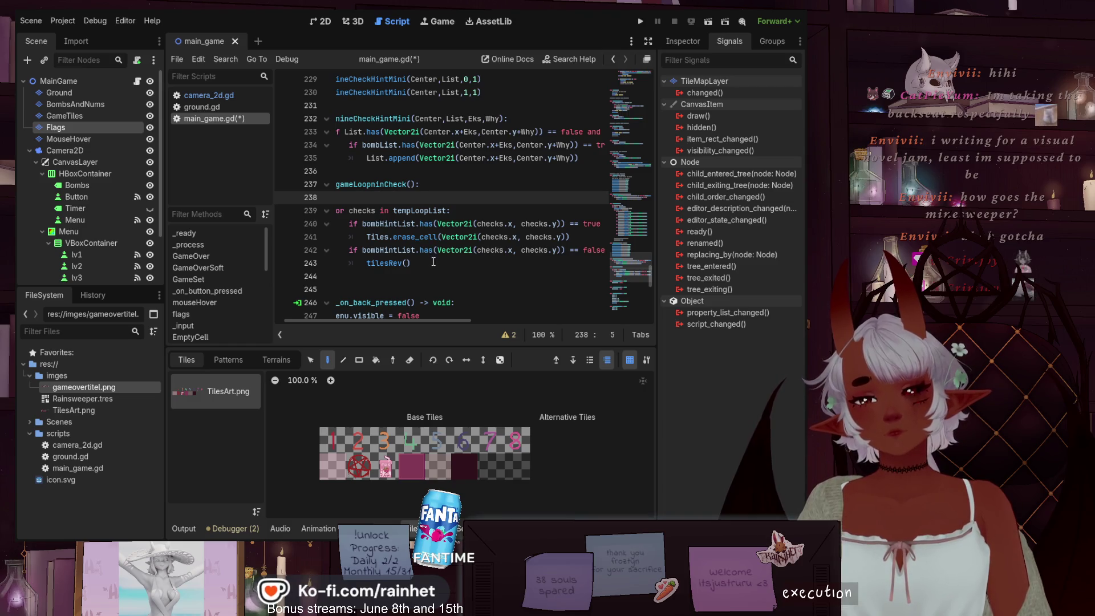
{"action": "left_click", "coordinate": [434, 264]}
{"action": "scroll", "coordinate": [434, 283], "scroll_direction": "up", "scroll_amount": 1}
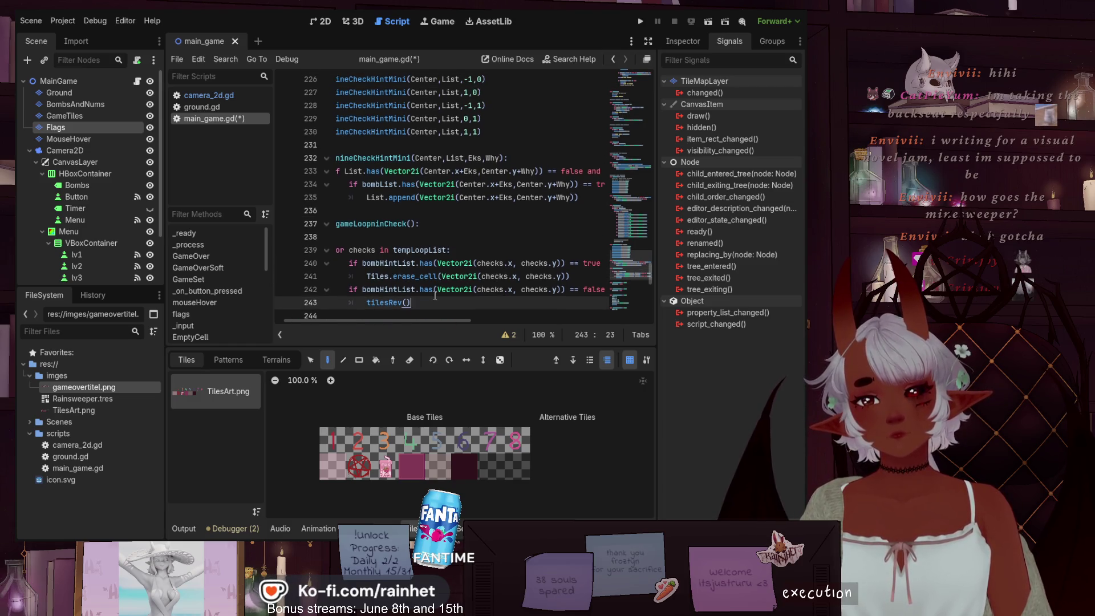
{"action": "scroll", "coordinate": [434, 294], "scroll_direction": "down", "scroll_amount": 1}
{"action": "scroll", "coordinate": [434, 295], "scroll_direction": "down", "scroll_amount": 2}
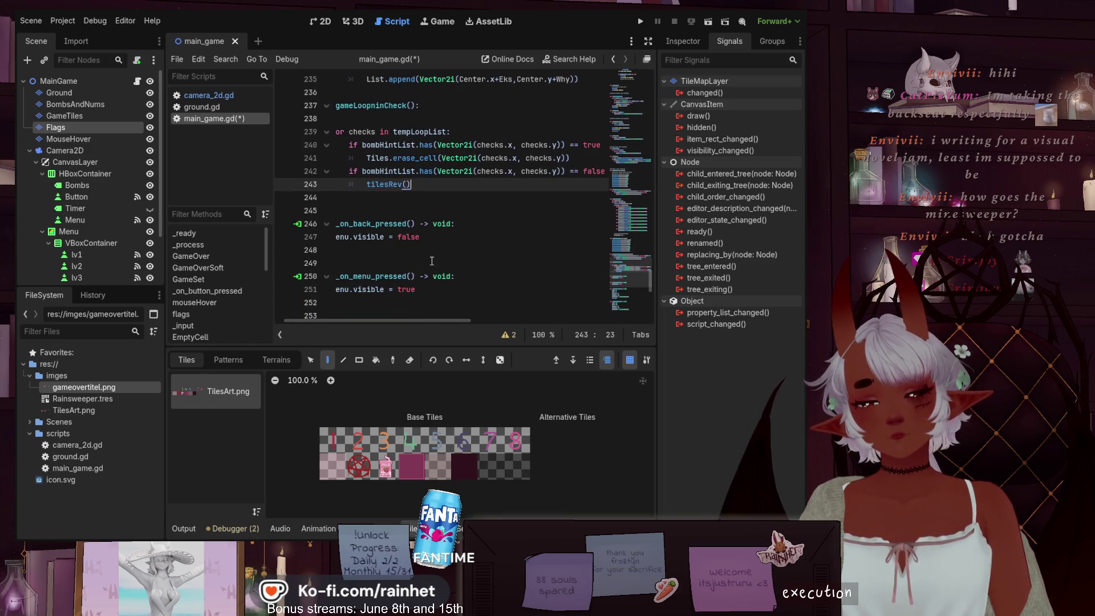
{"action": "left_click", "coordinate": [365, 185]}
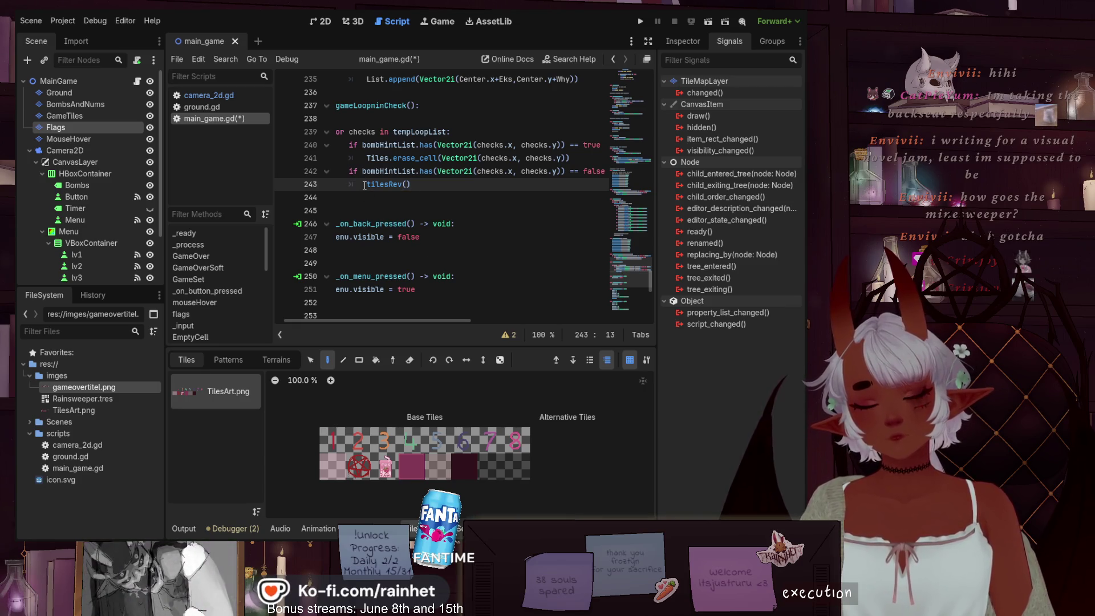
{"action": "scroll", "coordinate": [365, 185], "scroll_direction": "up", "scroll_amount": 1}
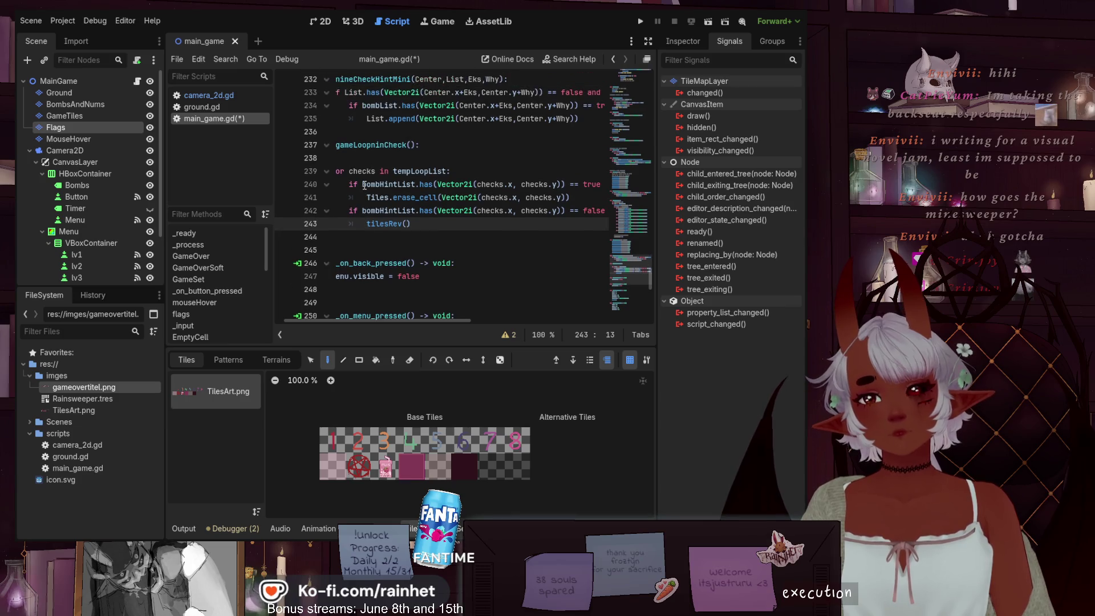
{"action": "scroll", "coordinate": [365, 185], "scroll_direction": "up", "scroll_amount": 1}
{"action": "left_click", "coordinate": [364, 197]}
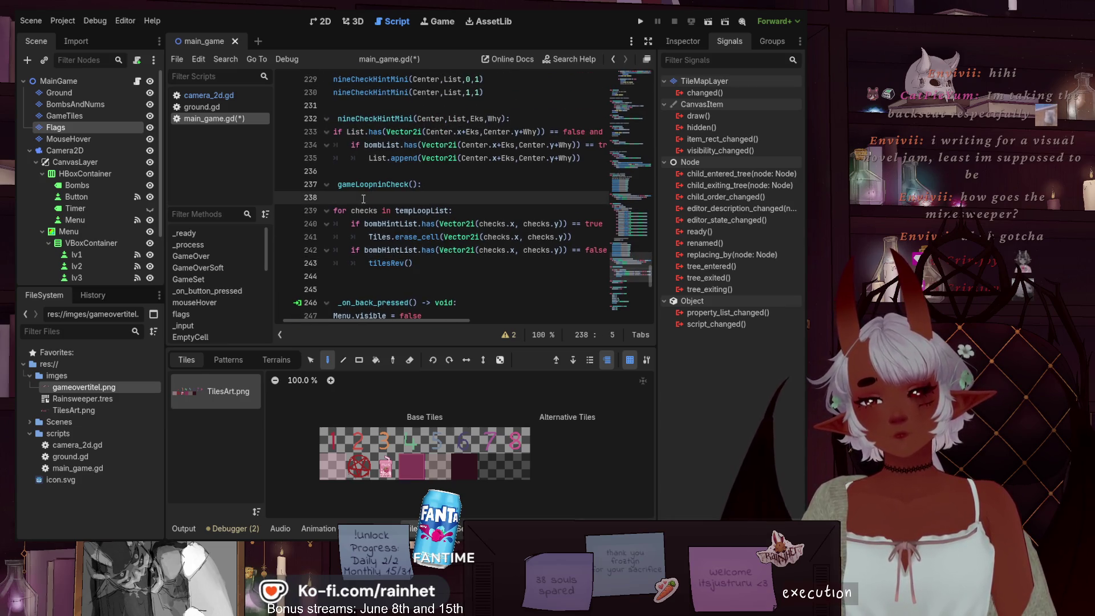
{"action": "left_click_drag", "start_coordinate": [398, 322], "coordinate": [362, 321]}
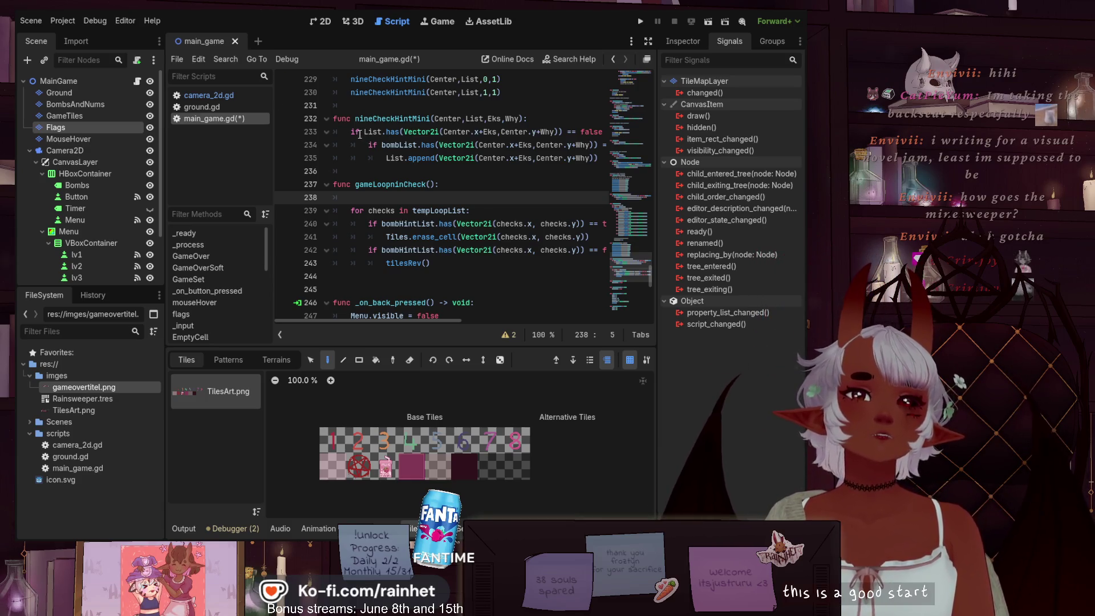
{"action": "left_click_drag", "start_coordinate": [351, 131], "coordinate": [601, 133]}
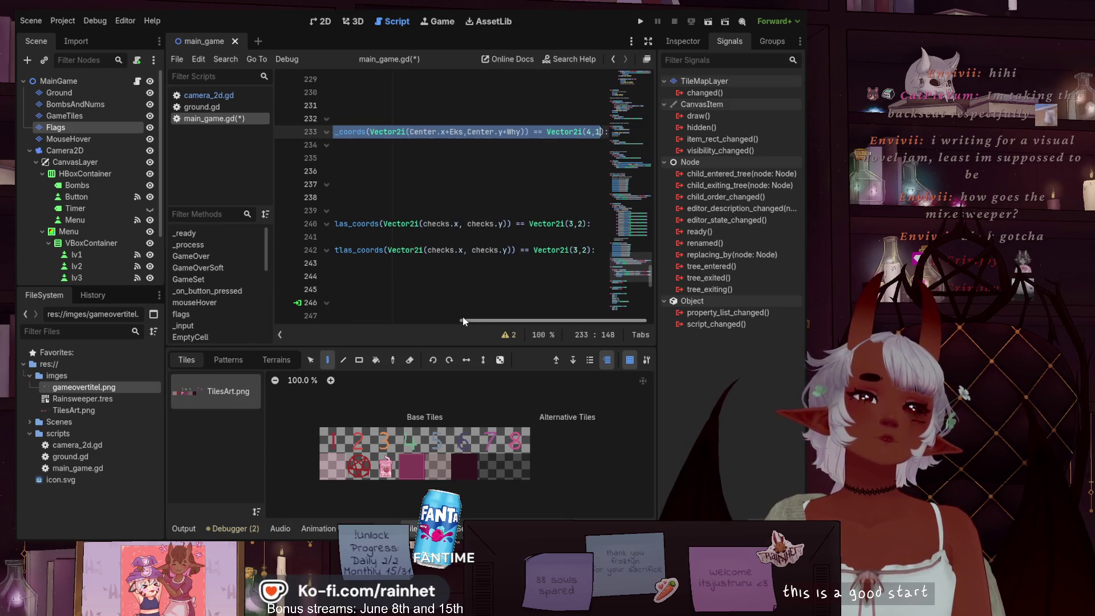
{"action": "left_click_drag", "start_coordinate": [463, 319], "coordinate": [264, 320]}
{"action": "scroll", "coordinate": [422, 178], "scroll_direction": "up", "scroll_amount": 1}
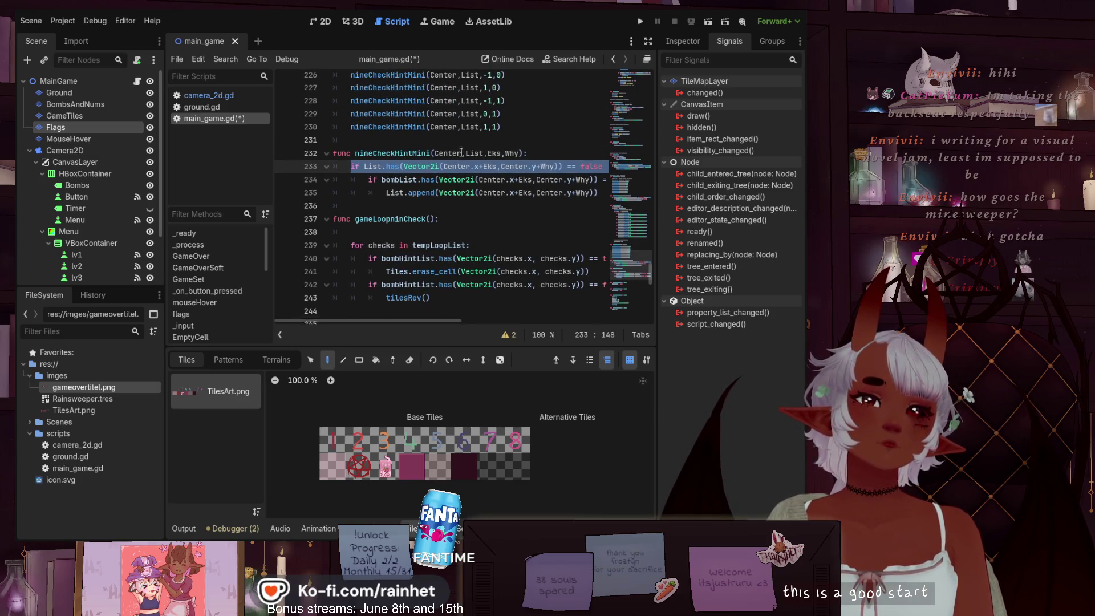
{"action": "left_click_drag", "start_coordinate": [346, 207], "coordinate": [318, 157]}
{"action": "key", "text": "ctrl+c"}
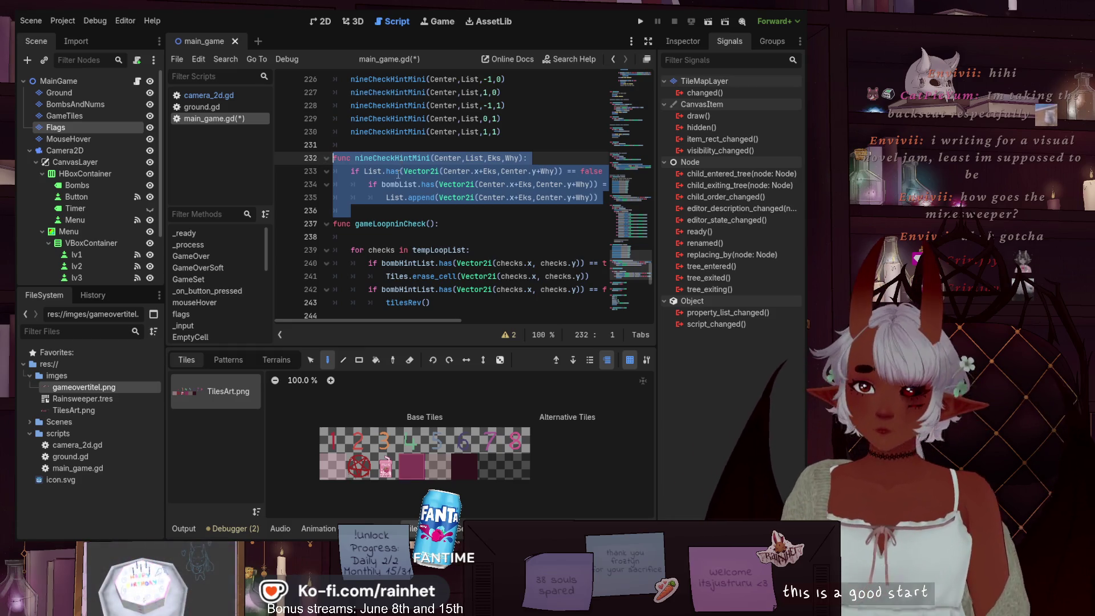
{"action": "left_click", "coordinate": [373, 208]}
{"action": "key", "text": "Return"}
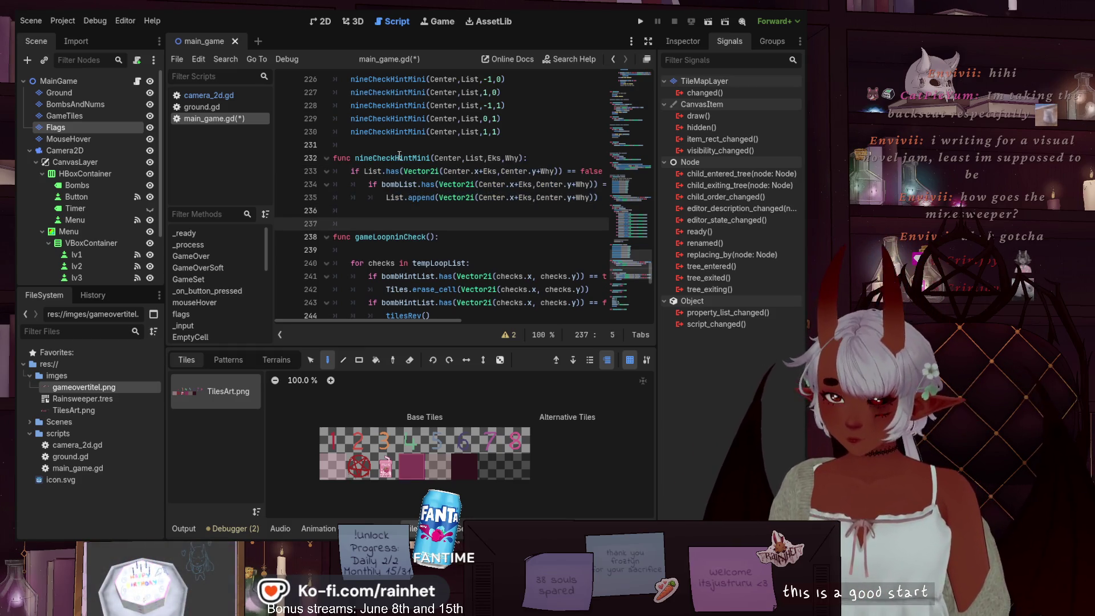
{"action": "key", "text": "BackSpace"}
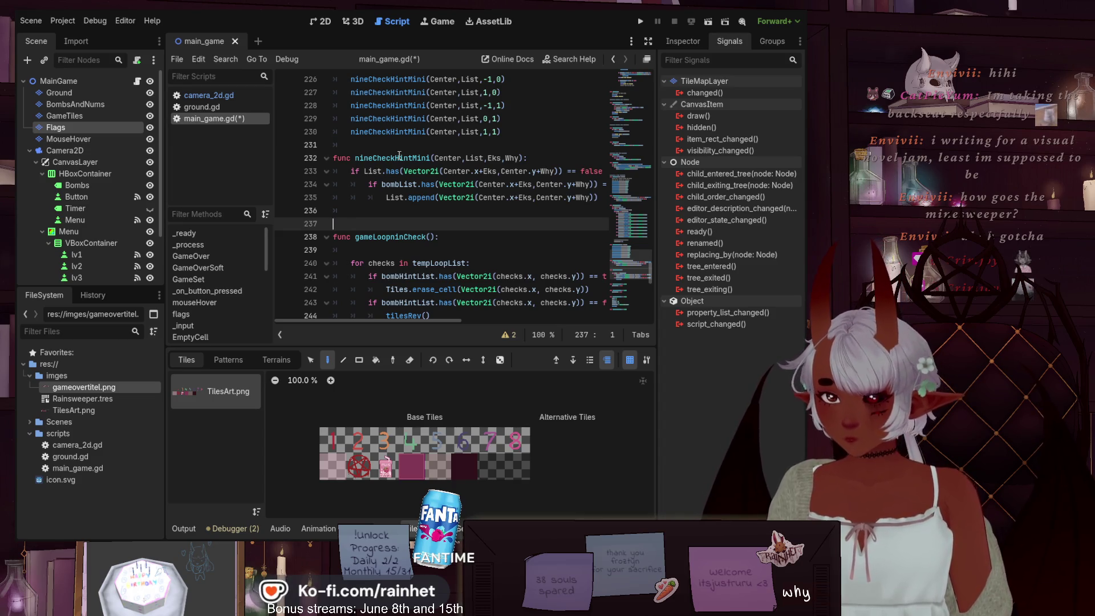
{"action": "key", "text": "ctrl+v"}
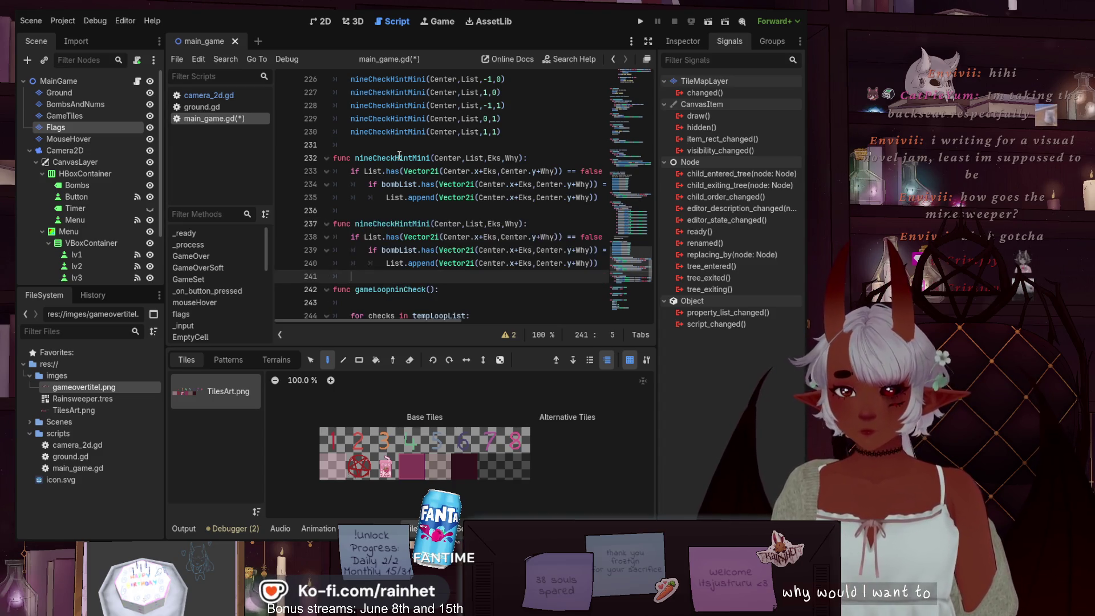
{"action": "left_click", "coordinate": [356, 225]}
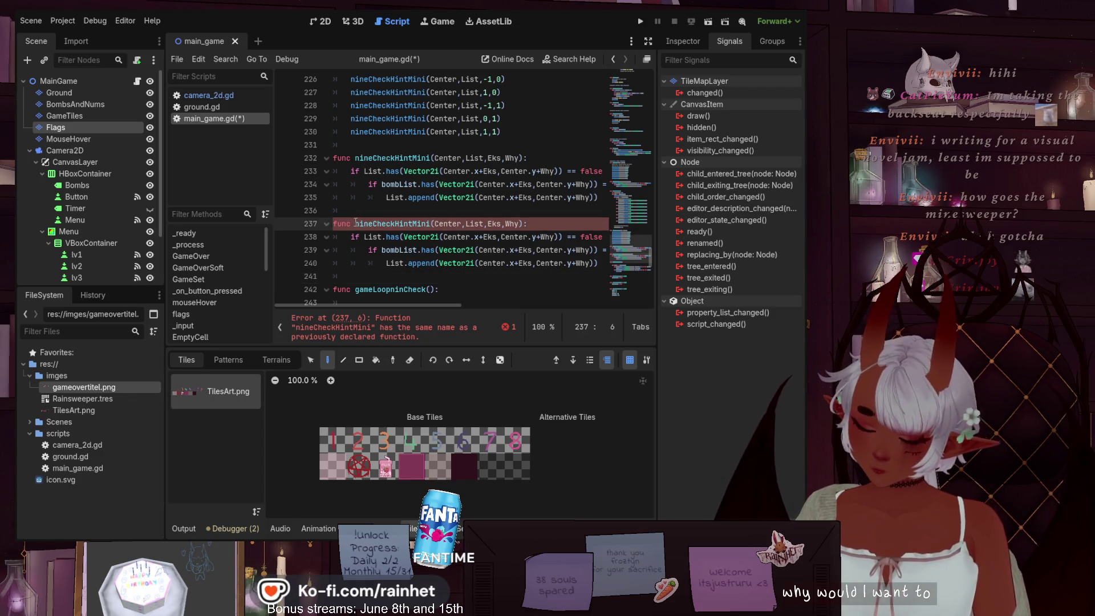
{"action": "type", "text": "new"}
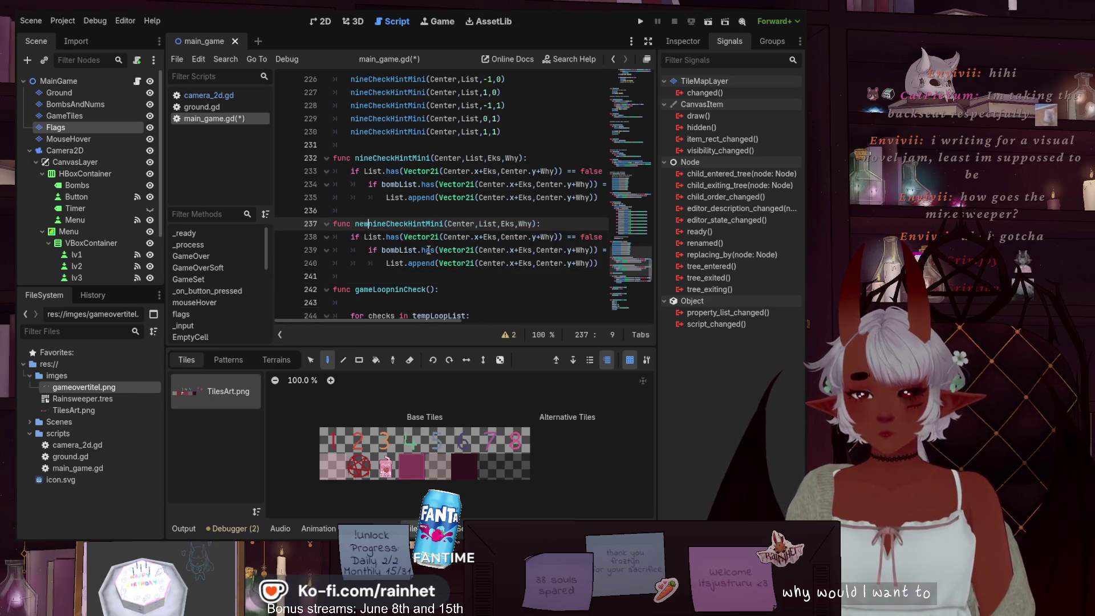
{"action": "key", "text": "Delete"}
{"action": "type", "text": "N"}
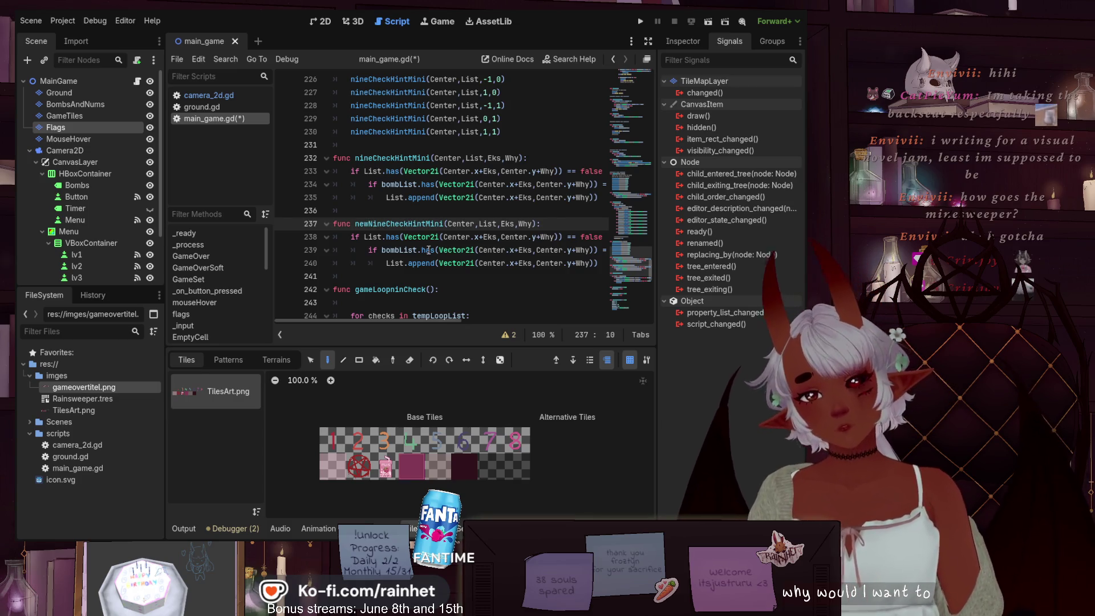
{"action": "left_click", "coordinate": [384, 250]}
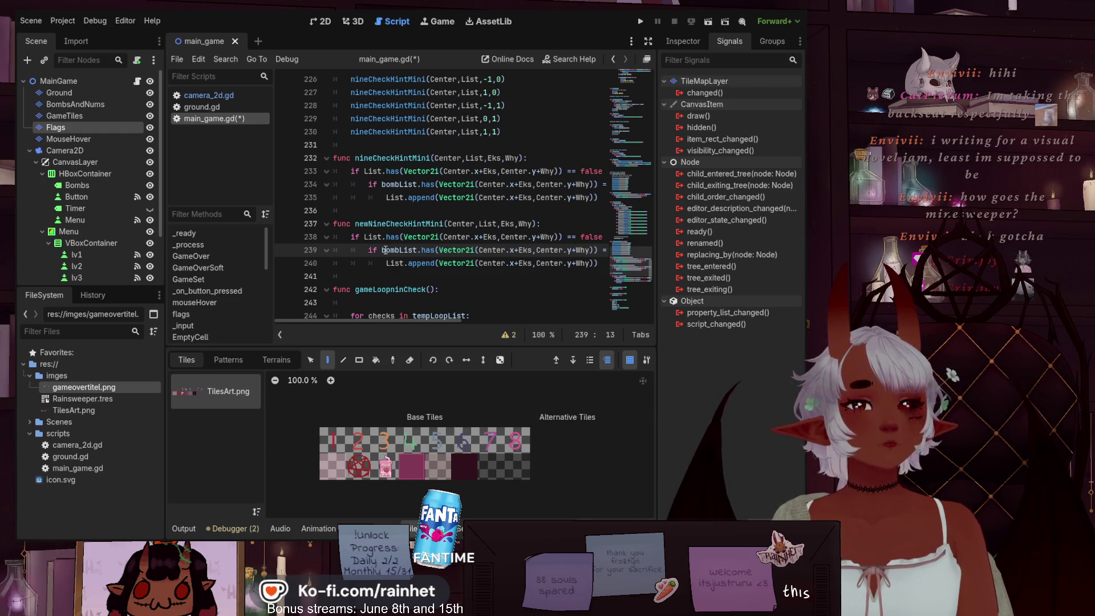
{"action": "scroll", "coordinate": [384, 250], "scroll_direction": "down", "scroll_amount": 2}
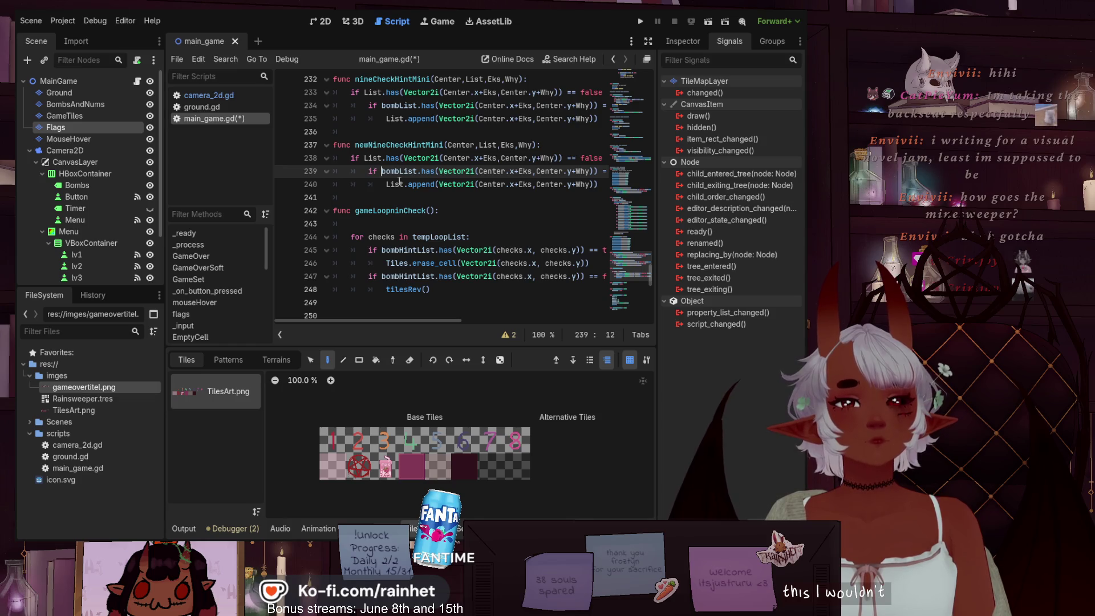
{"action": "scroll", "coordinate": [399, 181], "scroll_direction": "up", "scroll_amount": 4}
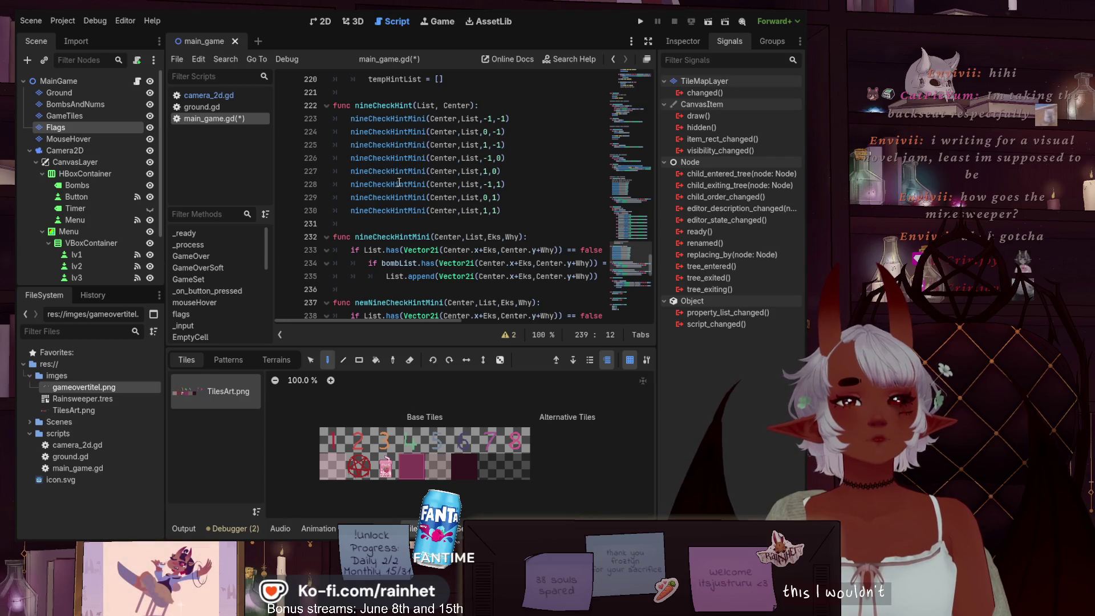
{"action": "scroll", "coordinate": [399, 182], "scroll_direction": "down", "scroll_amount": 1}
{"action": "scroll", "coordinate": [399, 181], "scroll_direction": "down", "scroll_amount": 3}
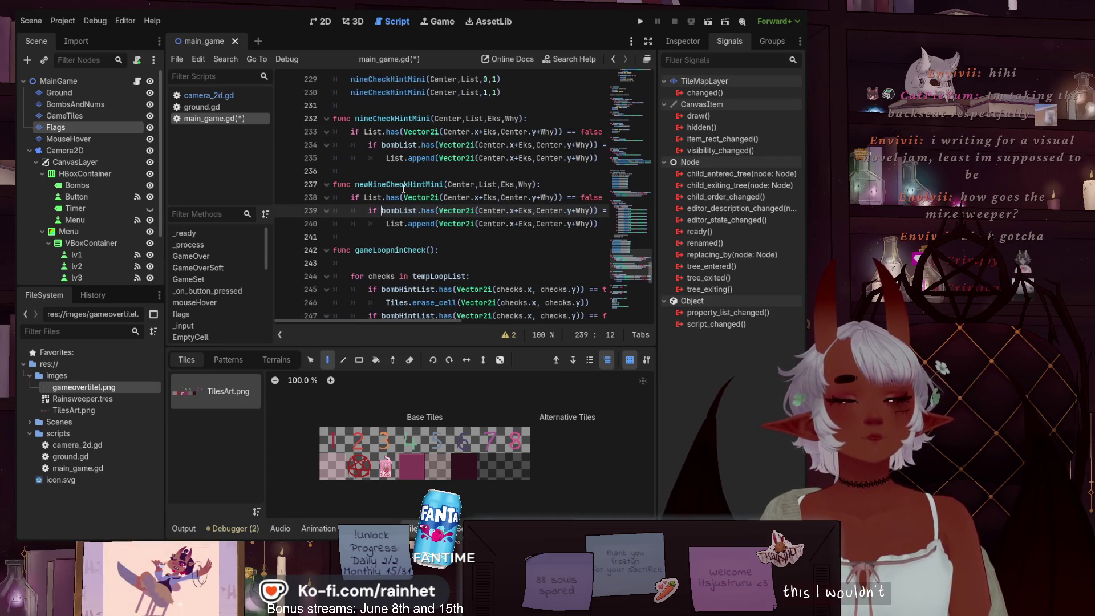
{"action": "scroll", "coordinate": [414, 221], "scroll_direction": "up", "scroll_amount": 2}
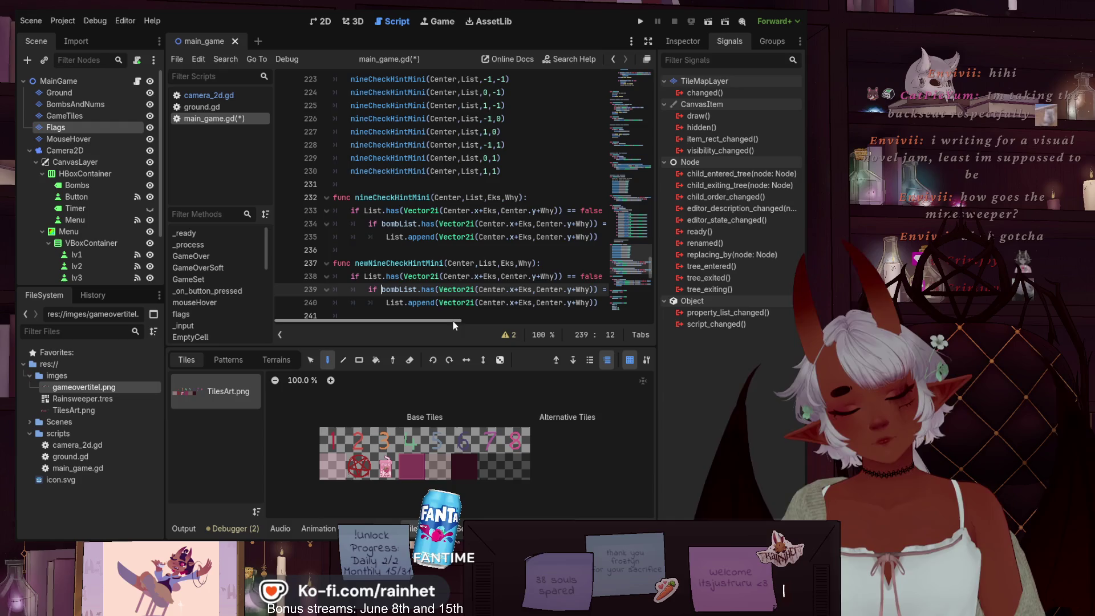
{"action": "scroll", "coordinate": [472, 321], "scroll_direction": "right", "scroll_amount": 2}
{"action": "scroll", "coordinate": [468, 322], "scroll_direction": "left", "scroll_amount": 2}
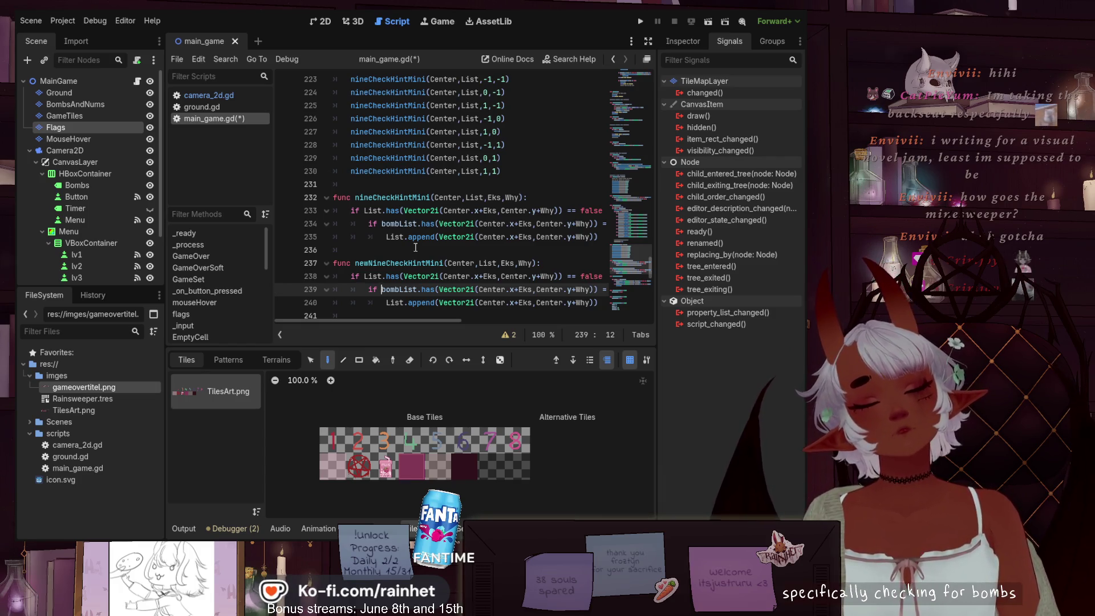
{"action": "scroll", "coordinate": [391, 217], "scroll_direction": "down", "scroll_amount": 2}
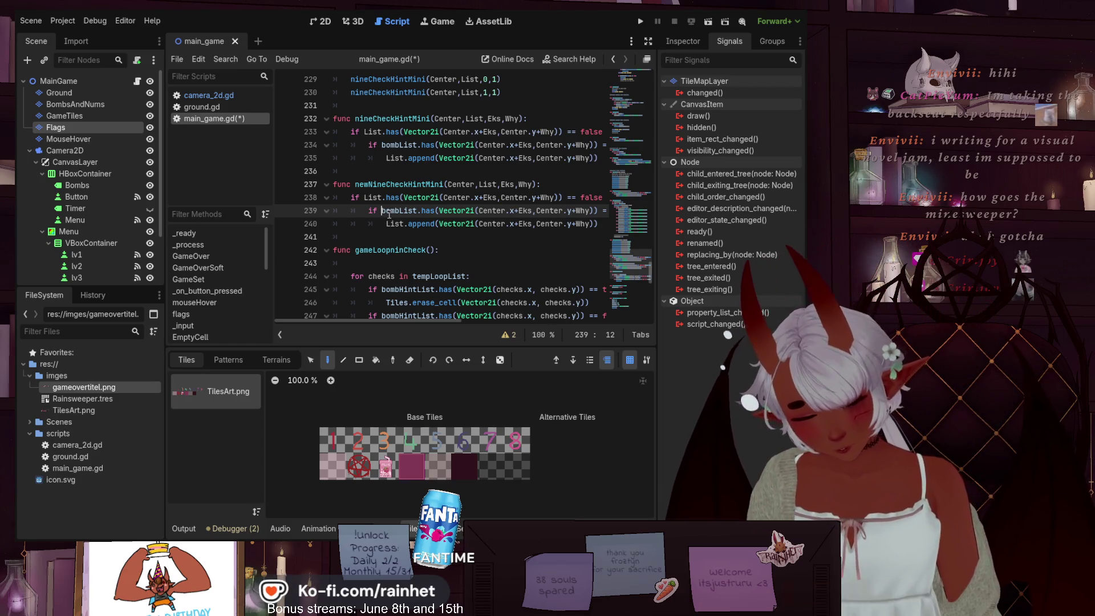
{"action": "scroll", "coordinate": [393, 256], "scroll_direction": "down", "scroll_amount": 1}
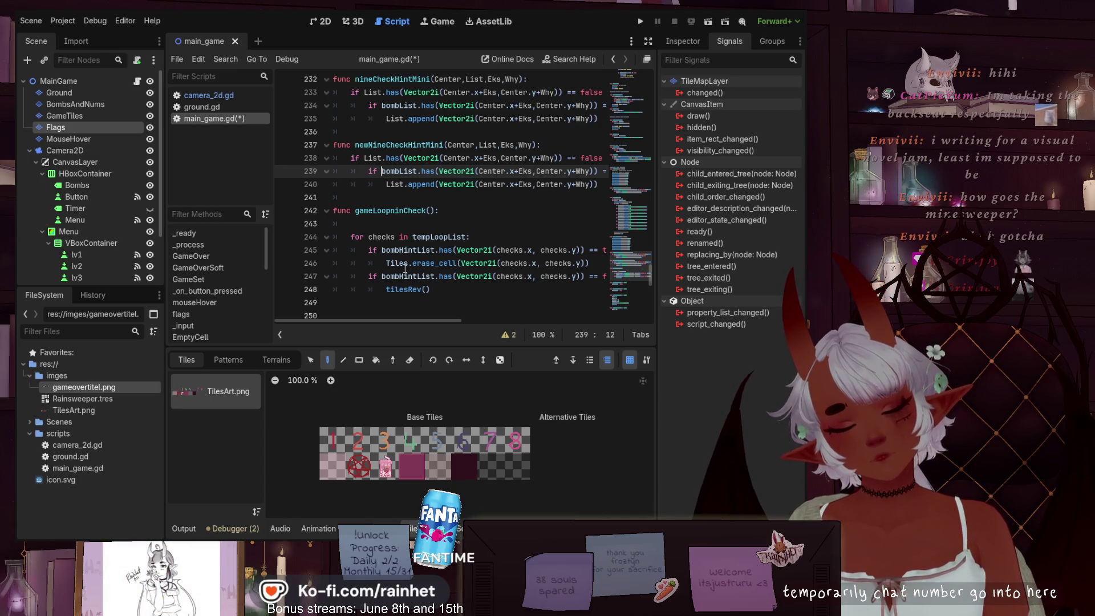
- Copy the tempLoopList for/if block and place the caret after tilesRev() in EmptyCell
{"action": "mouse_move", "coordinate": [430, 290]}
{"action": "left_mouse_down"}
{"action": "mouse_move", "coordinate": [371, 275]}
{"action": "mouse_move", "coordinate": [351, 231]}
{"action": "left_mouse_up"}
{"action": "key", "text": "ctrl+c"}
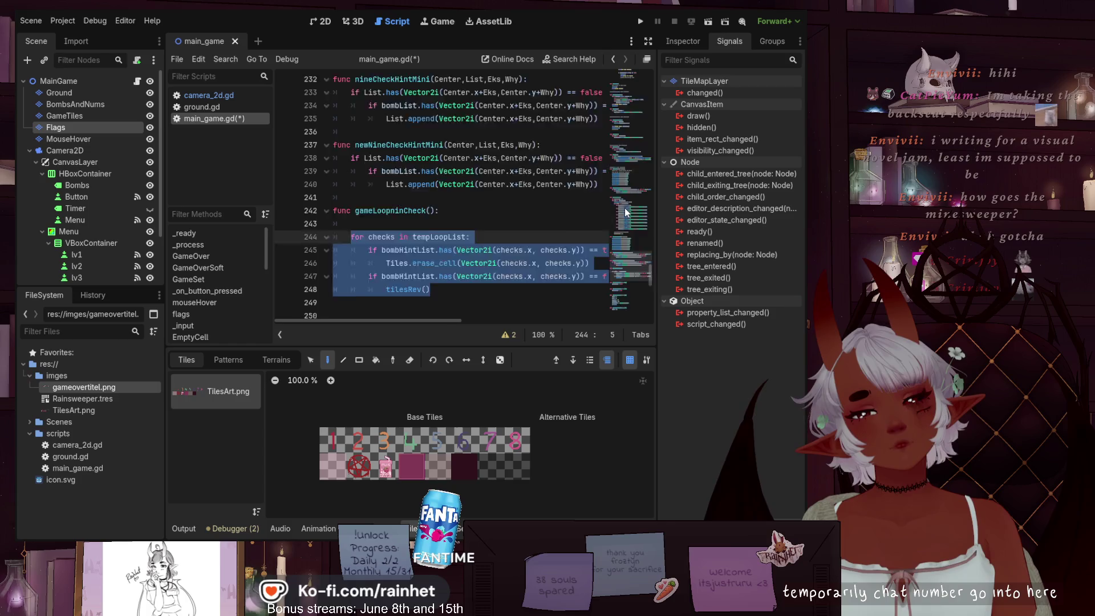
{"action": "scroll", "coordinate": [622, 203], "scroll_direction": "up", "scroll_amount": 15}
{"action": "scroll", "coordinate": [624, 200], "scroll_direction": "up", "scroll_amount": 4}
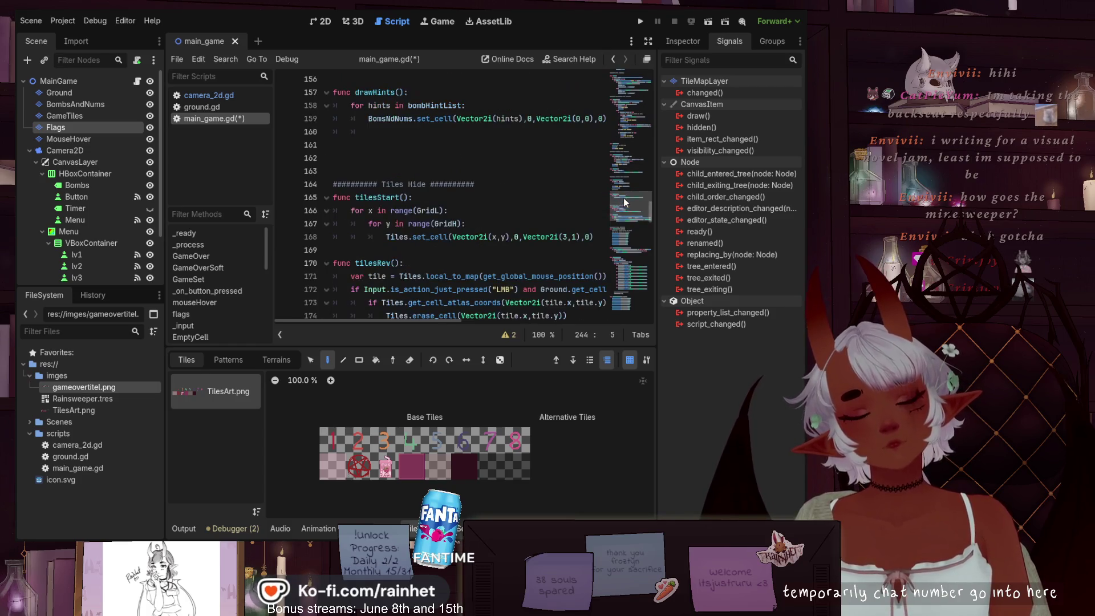
{"action": "scroll", "coordinate": [622, 196], "scroll_direction": "up", "scroll_amount": 3}
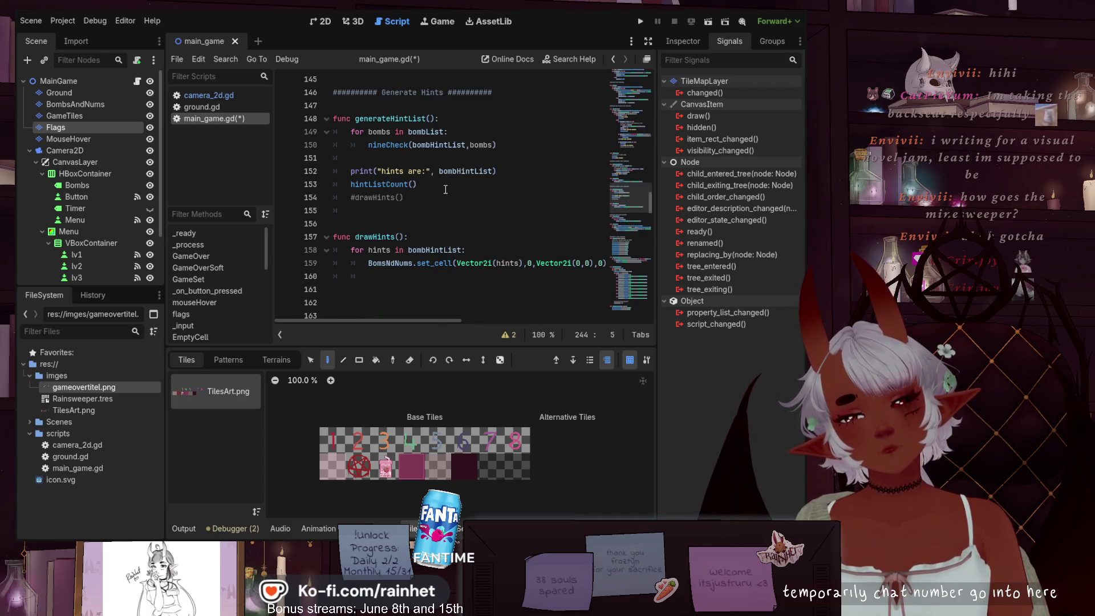
{"action": "scroll", "coordinate": [624, 194], "scroll_direction": "up", "scroll_amount": 9}
{"action": "scroll", "coordinate": [423, 188], "scroll_direction": "up", "scroll_amount": 4}
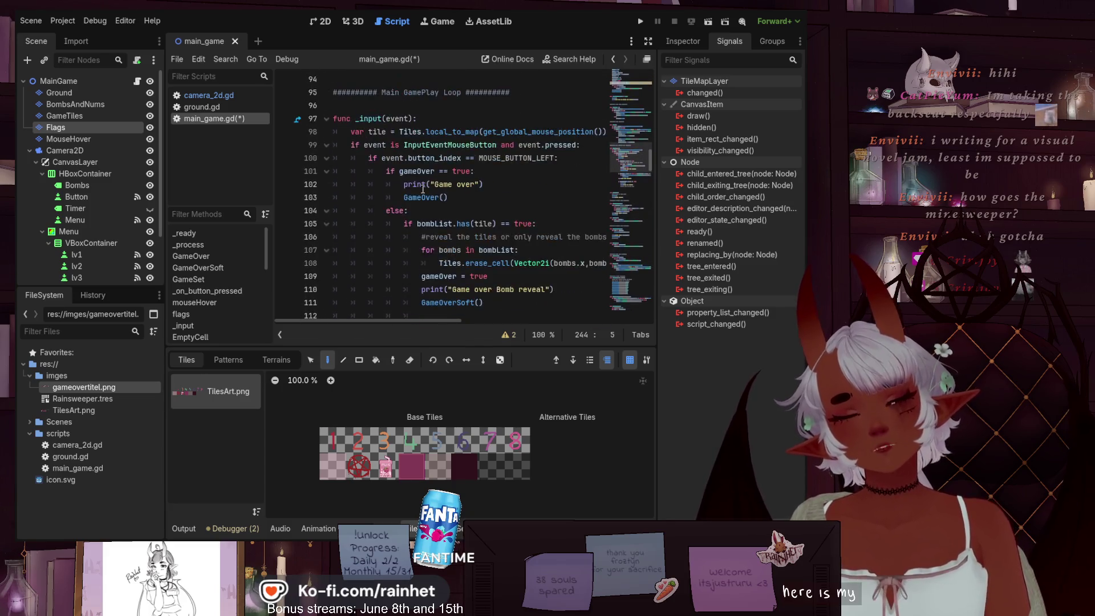
{"action": "scroll", "coordinate": [422, 190], "scroll_direction": "down", "scroll_amount": 3}
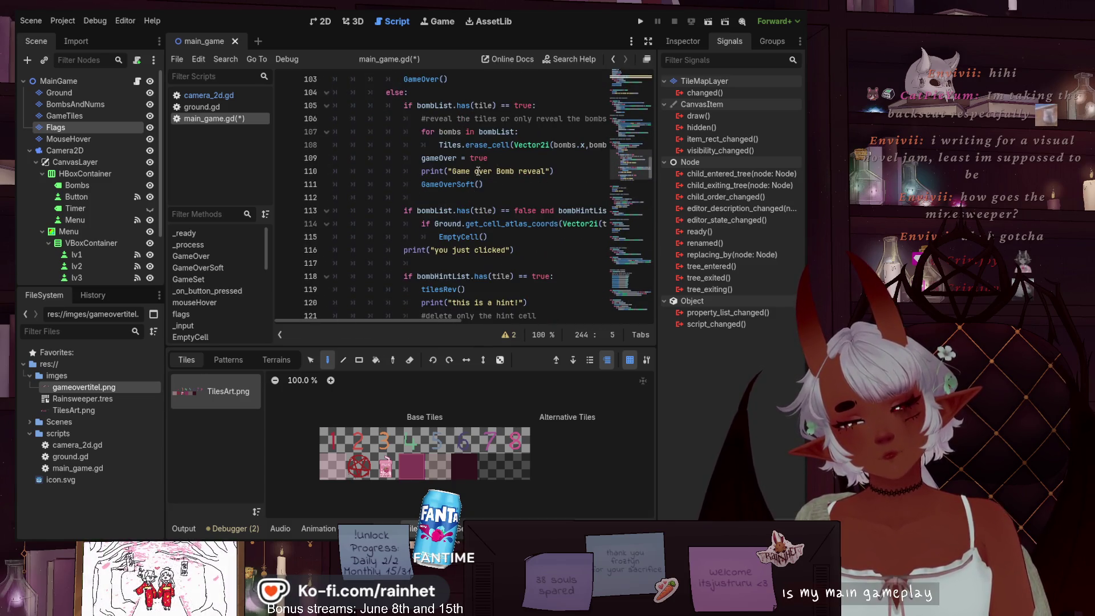
{"action": "left_click", "coordinate": [497, 185]}
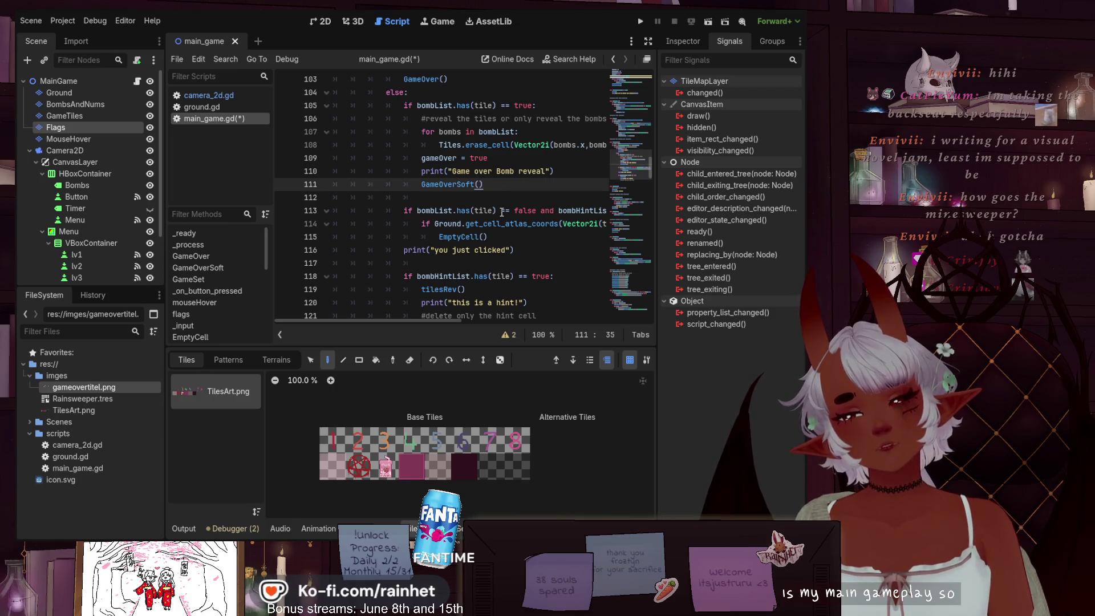
{"action": "left_click", "coordinate": [502, 235]}
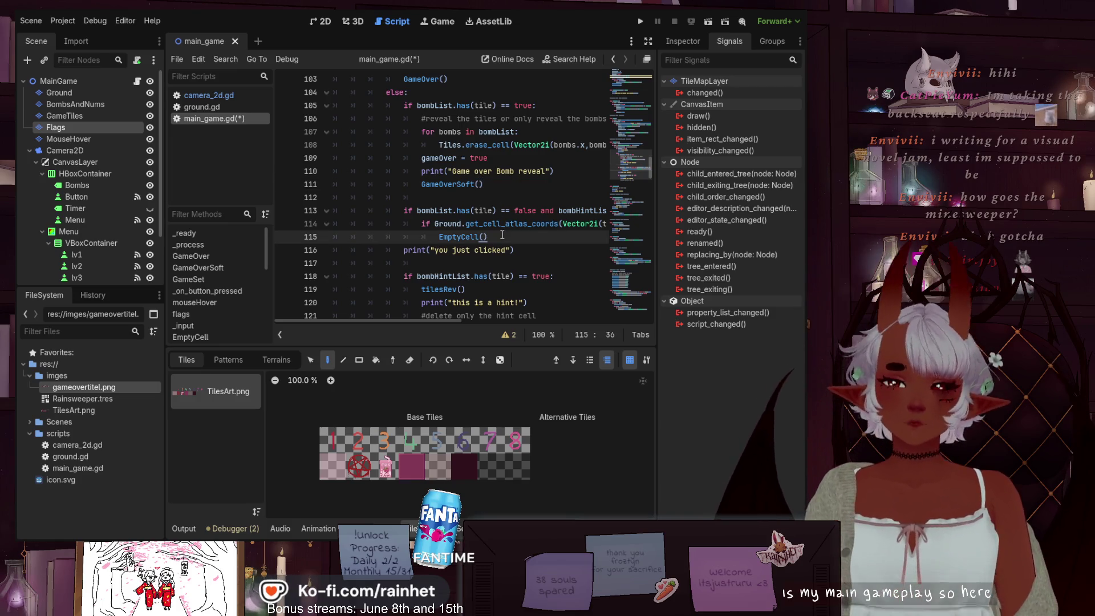
{"action": "scroll", "coordinate": [422, 227], "scroll_direction": "down", "scroll_amount": 4}
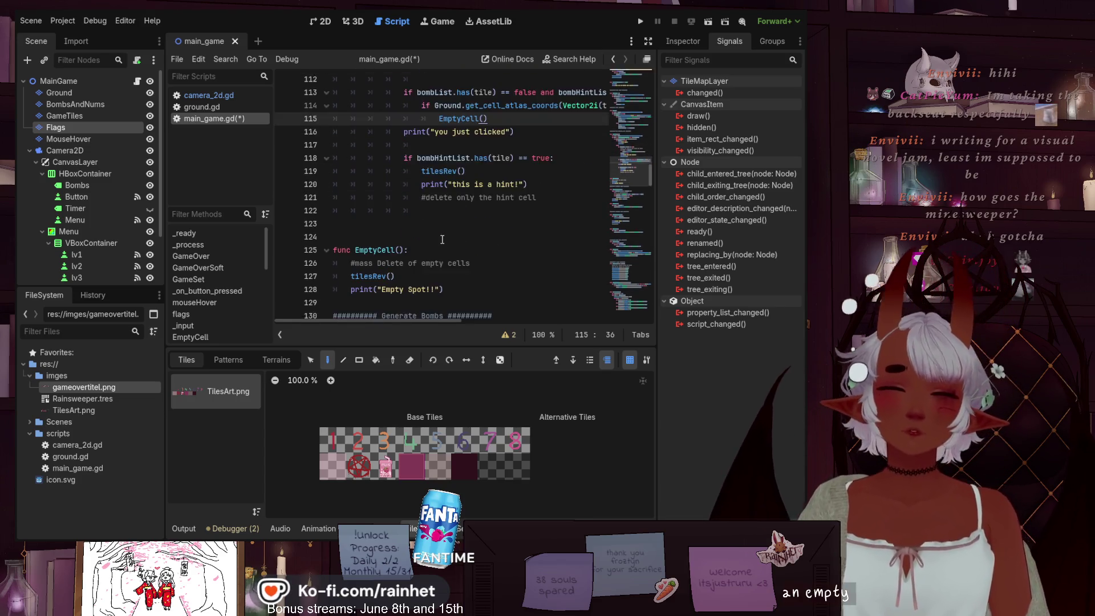
{"action": "left_click", "coordinate": [412, 237]}
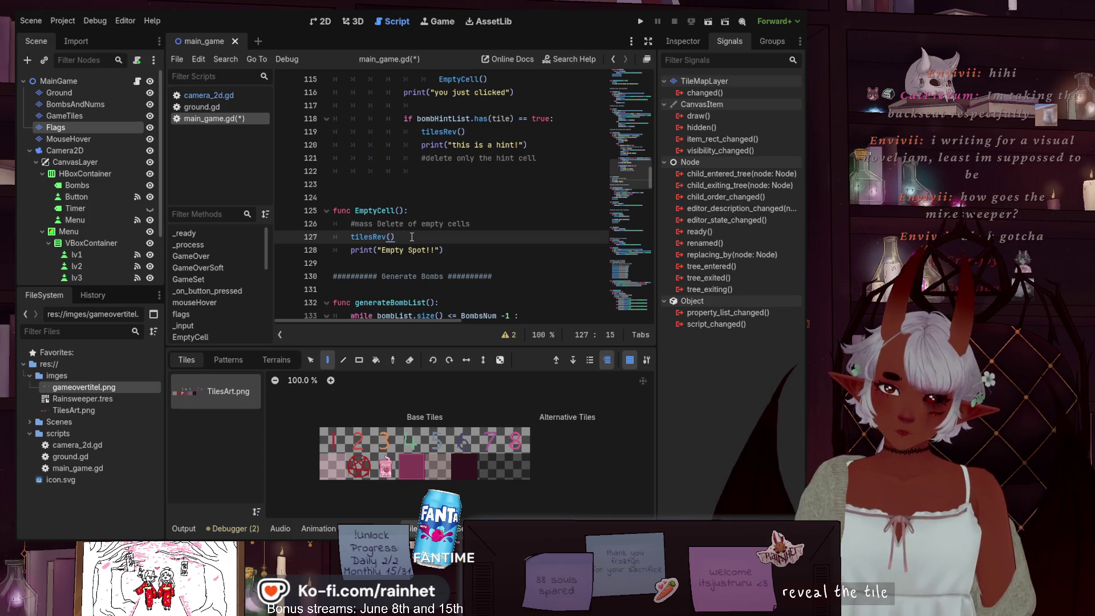
- Paste the copied tempLoopList loop on a new line after tilesRev() in EmptyCell
{"action": "key", "text": "Return"}
{"action": "key", "text": "ctrl+v"}
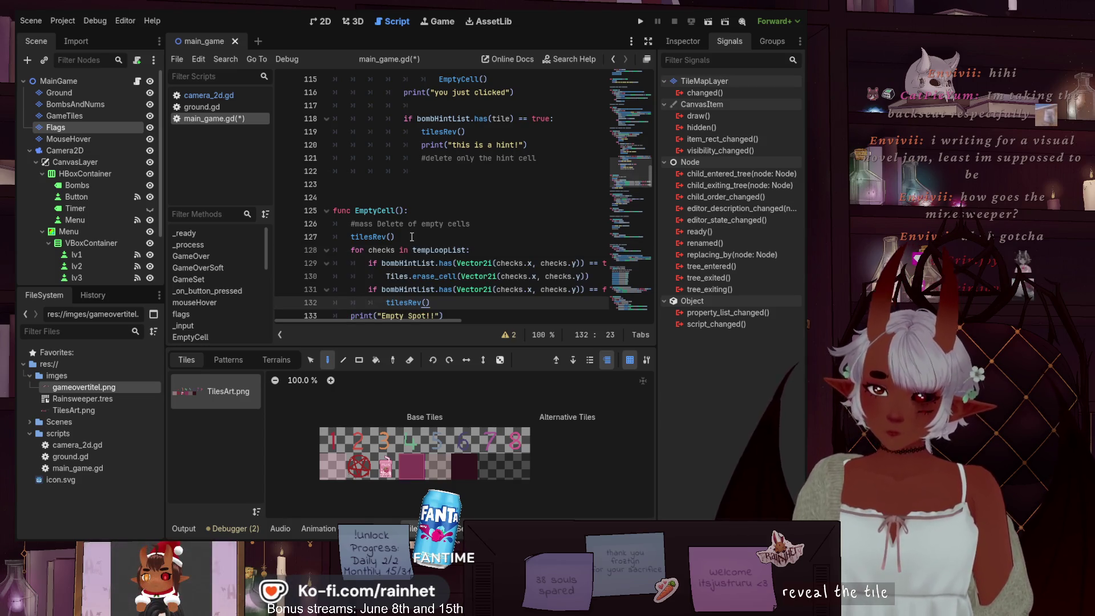
{"action": "scroll", "coordinate": [412, 237], "scroll_direction": "up", "scroll_amount": 5}
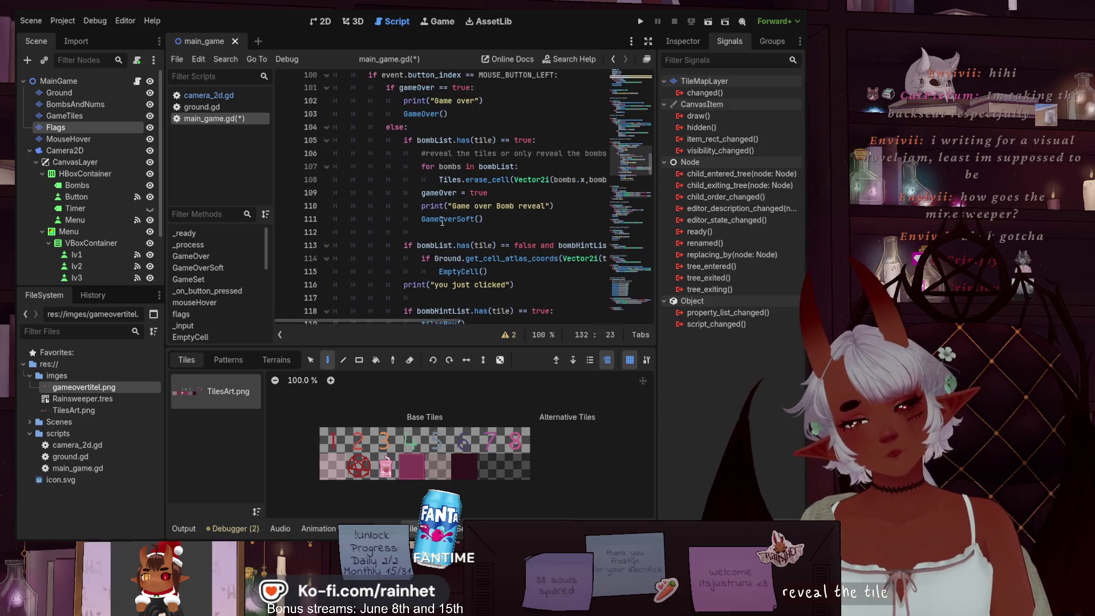
{"action": "scroll", "coordinate": [447, 220], "scroll_direction": "down", "scroll_amount": 7}
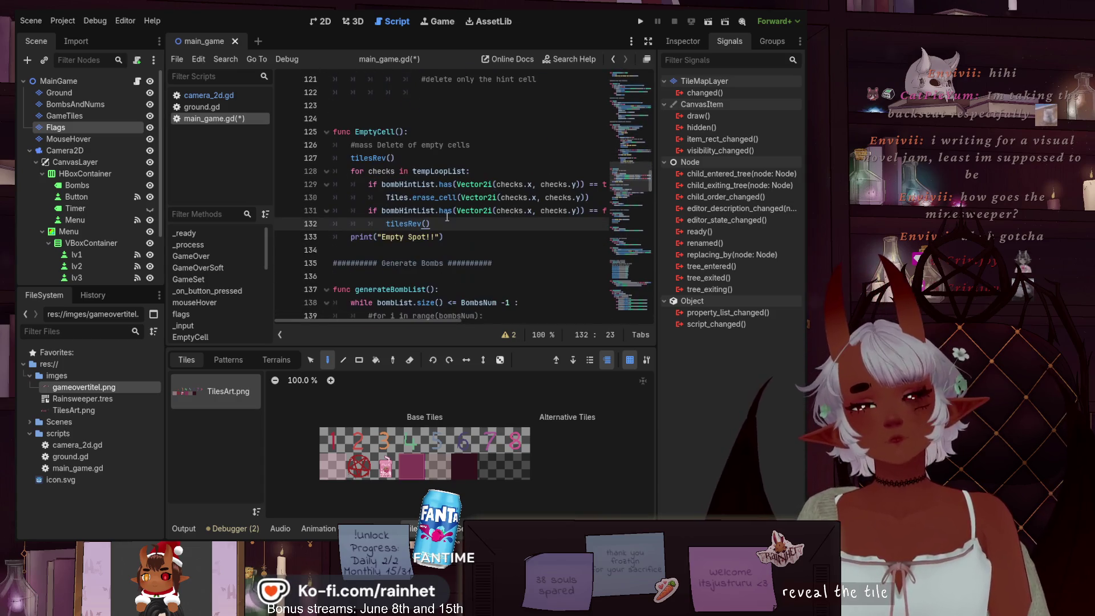
{"action": "scroll", "coordinate": [438, 208], "scroll_direction": "up", "scroll_amount": 1}
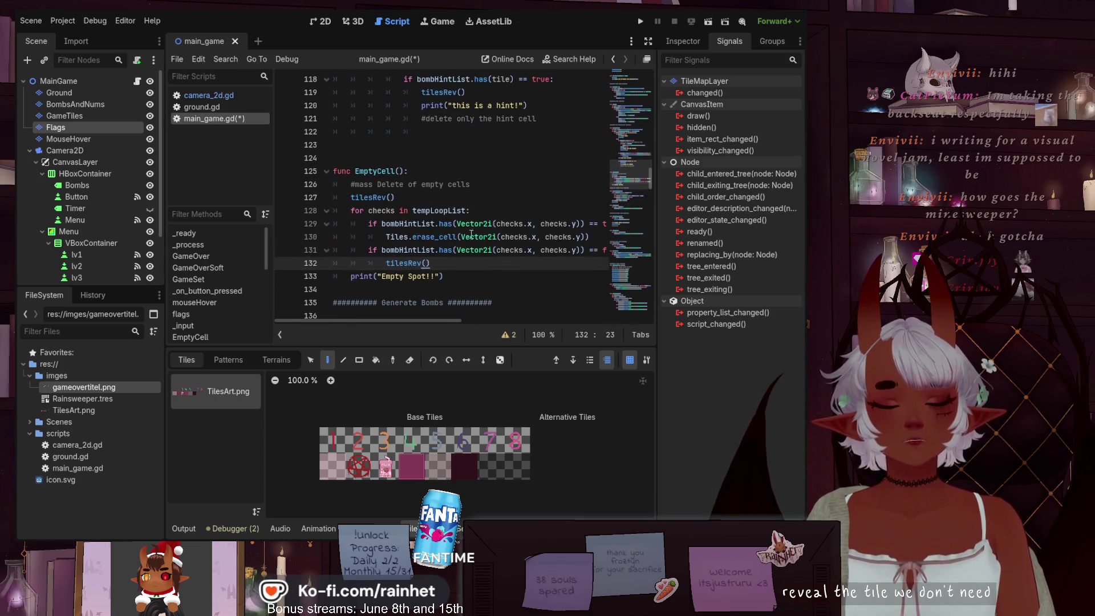
{"action": "mouse_move", "coordinate": [443, 320]}
{"action": "left_mouse_down"}
{"action": "mouse_move", "coordinate": [604, 305]}
{"action": "mouse_move", "coordinate": [406, 304]}
{"action": "left_mouse_up"}
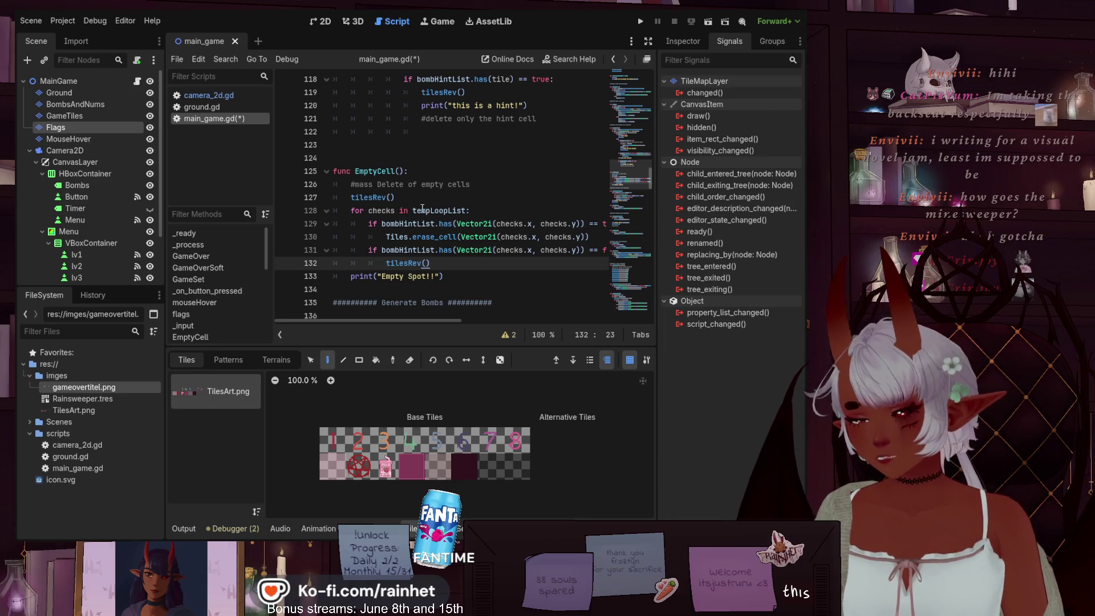
{"action": "scroll", "coordinate": [423, 207], "scroll_direction": "up", "scroll_amount": 1}
{"action": "scroll", "coordinate": [424, 207], "scroll_direction": "down", "scroll_amount": 2}
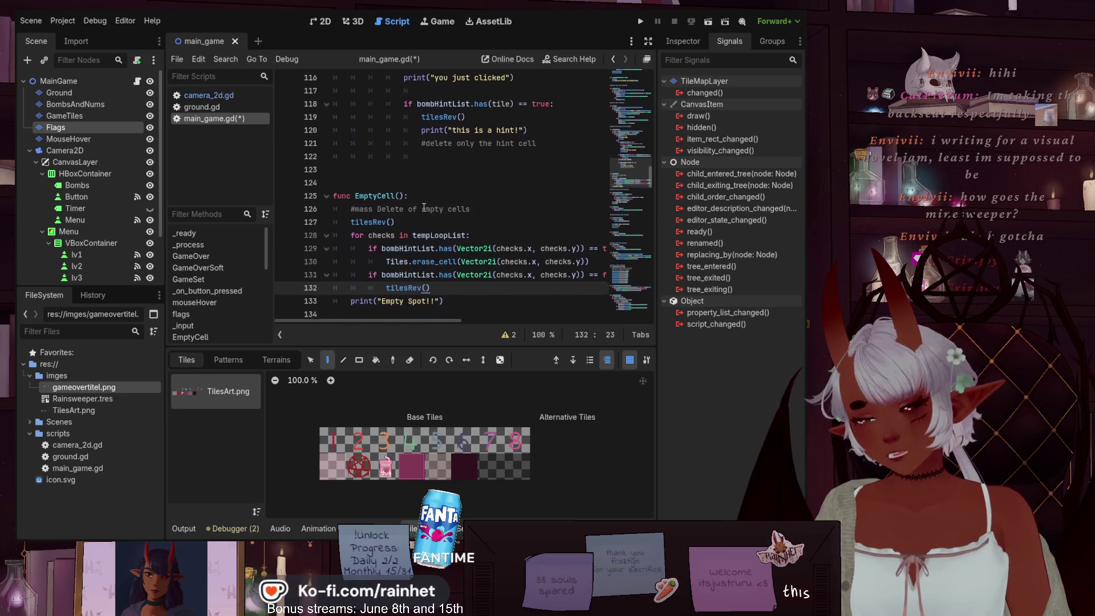
{"action": "scroll", "coordinate": [424, 207], "scroll_direction": "down", "scroll_amount": 1}
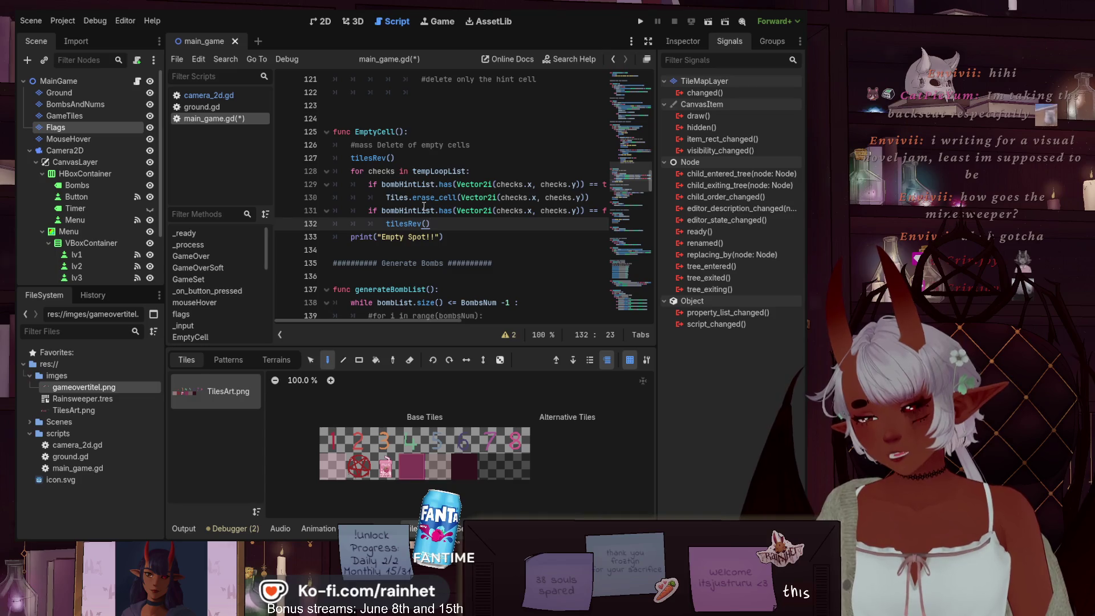
{"action": "scroll", "coordinate": [455, 174], "scroll_direction": "up", "scroll_amount": 1}
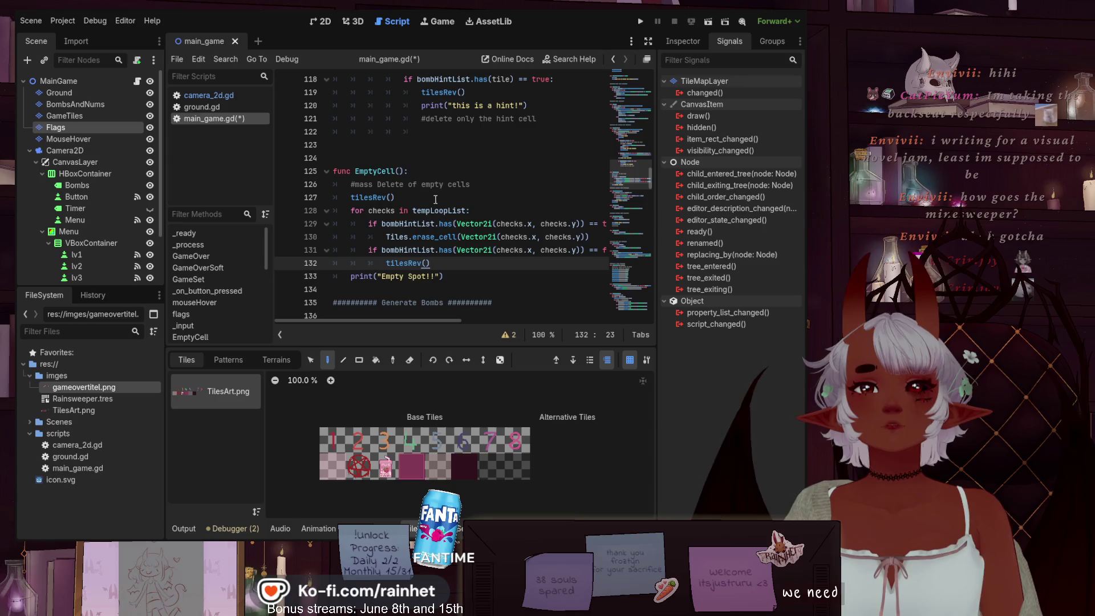
{"action": "scroll", "coordinate": [435, 199], "scroll_direction": "up", "scroll_amount": 6}
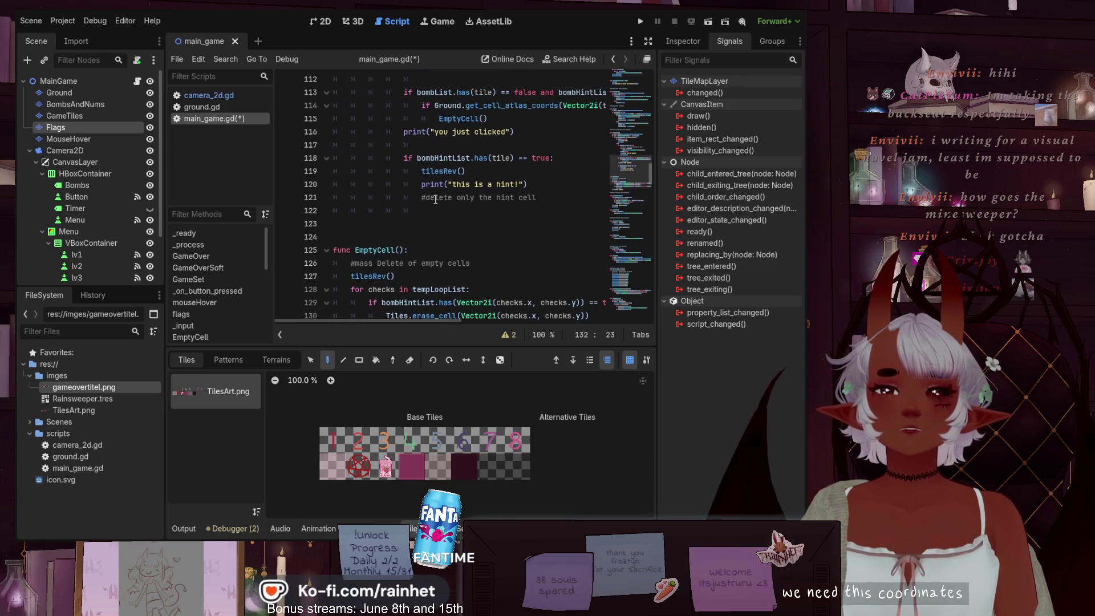
{"action": "scroll", "coordinate": [435, 199], "scroll_direction": "up", "scroll_amount": 2}
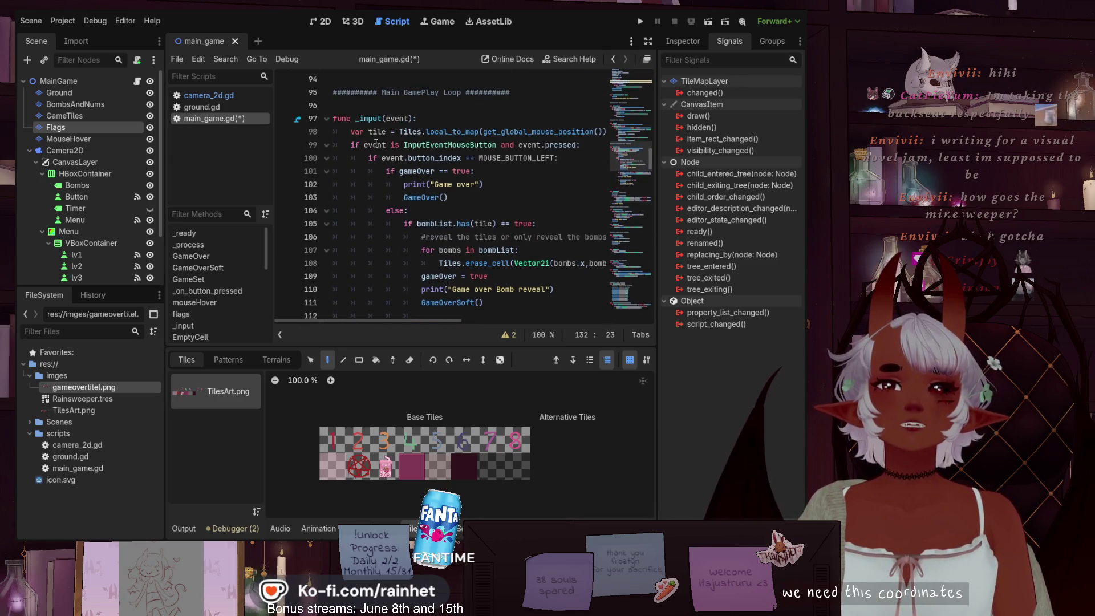
{"action": "scroll", "coordinate": [370, 131], "scroll_direction": "down", "scroll_amount": 1}
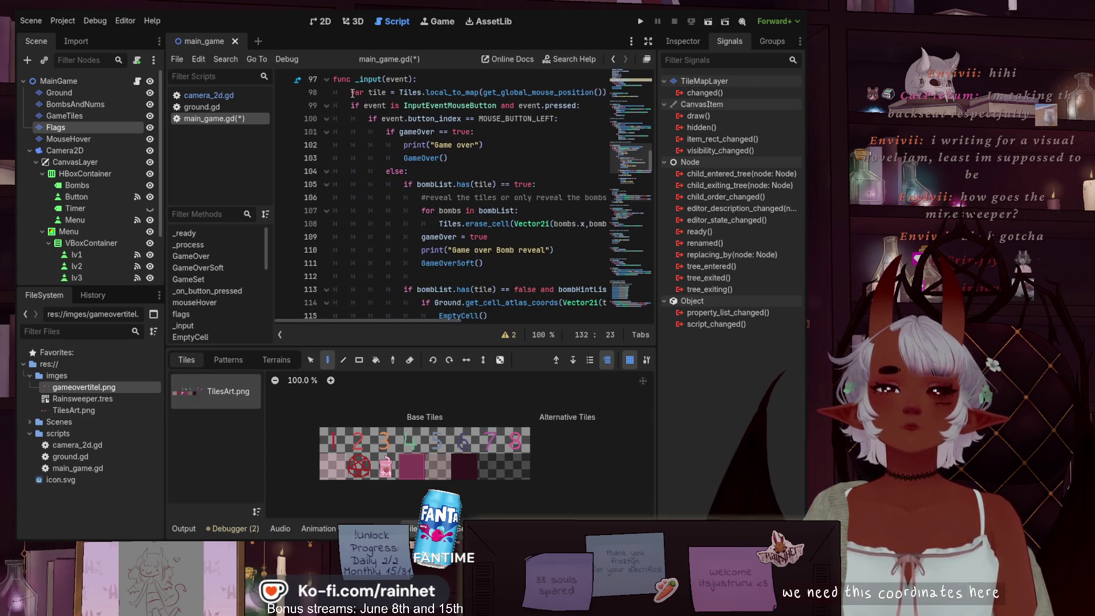
- Copy the mouse tile-position line from _input into EmptyCell below tilesRev()
{"action": "left_click_drag", "start_coordinate": [353, 93], "coordinate": [616, 95]}
{"action": "key", "text": "ctrl+c"}
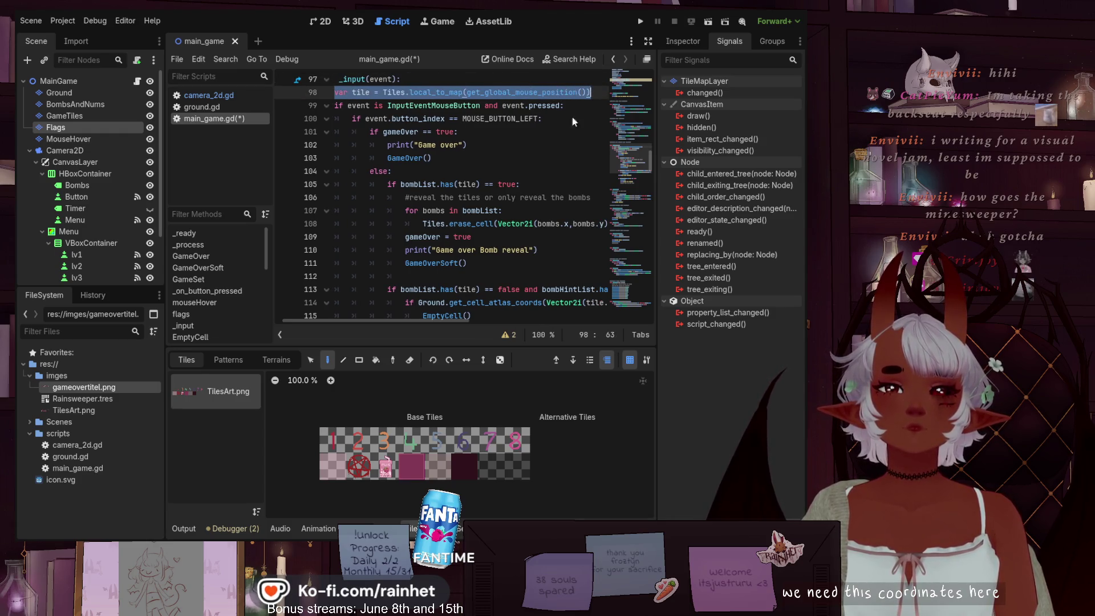
{"action": "scroll", "coordinate": [376, 203], "scroll_direction": "down", "scroll_amount": 8}
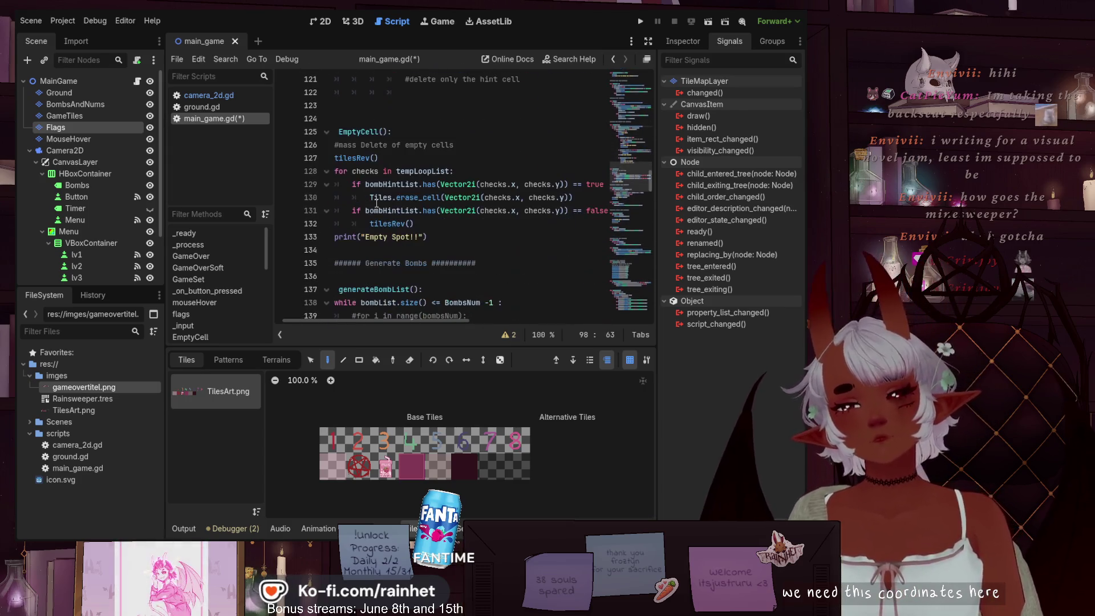
{"action": "left_click", "coordinate": [393, 158]}
{"action": "key", "text": "Return"}
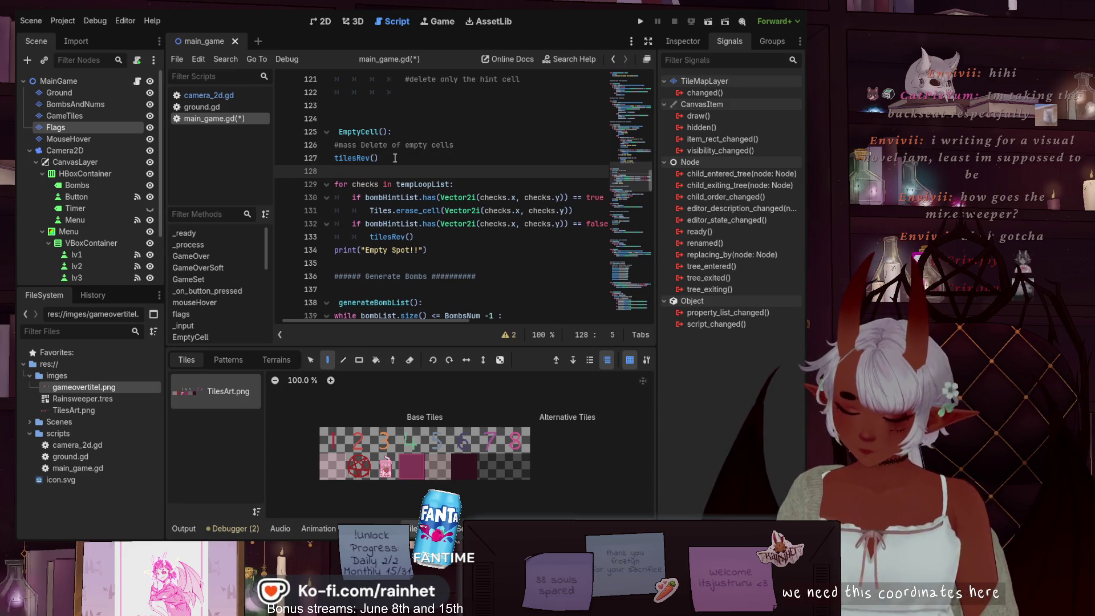
{"action": "key", "text": "ctrl+v"}
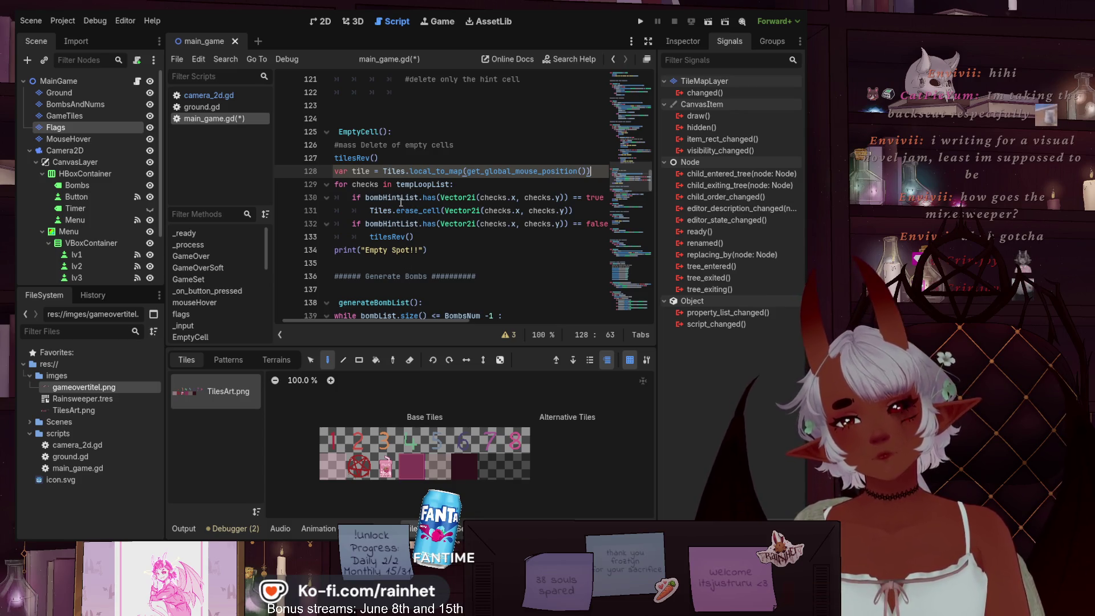
- Remove the 'for checks in tempLoopList' header and outdent the if block beneath it
{"action": "left_click_drag", "start_coordinate": [454, 186], "coordinate": [336, 186]}
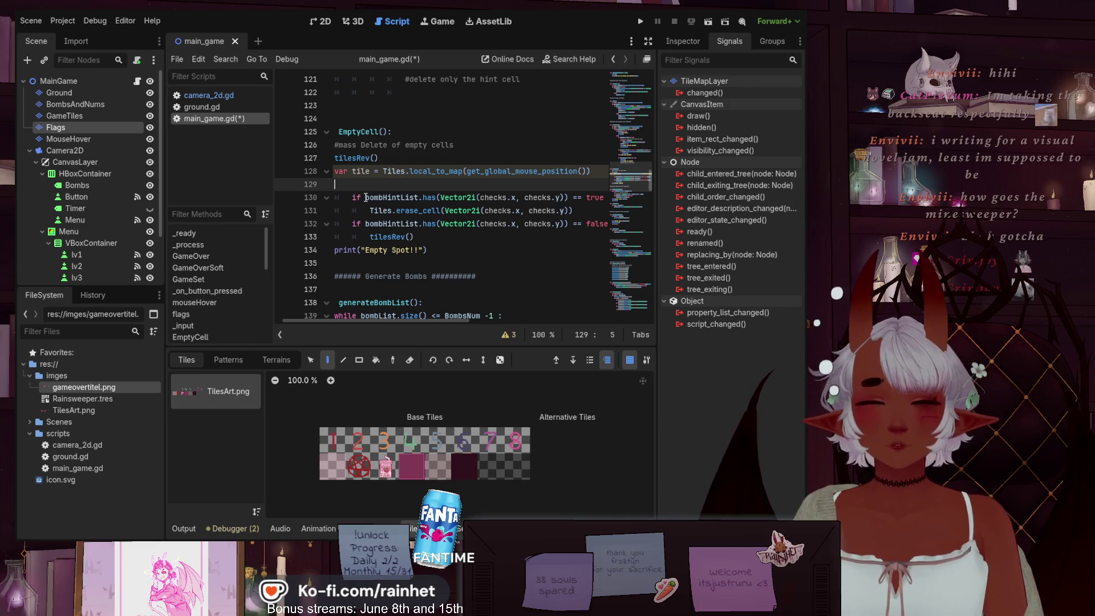
{"action": "key", "text": "BackSpace"}
{"action": "left_click", "coordinate": [362, 182]}
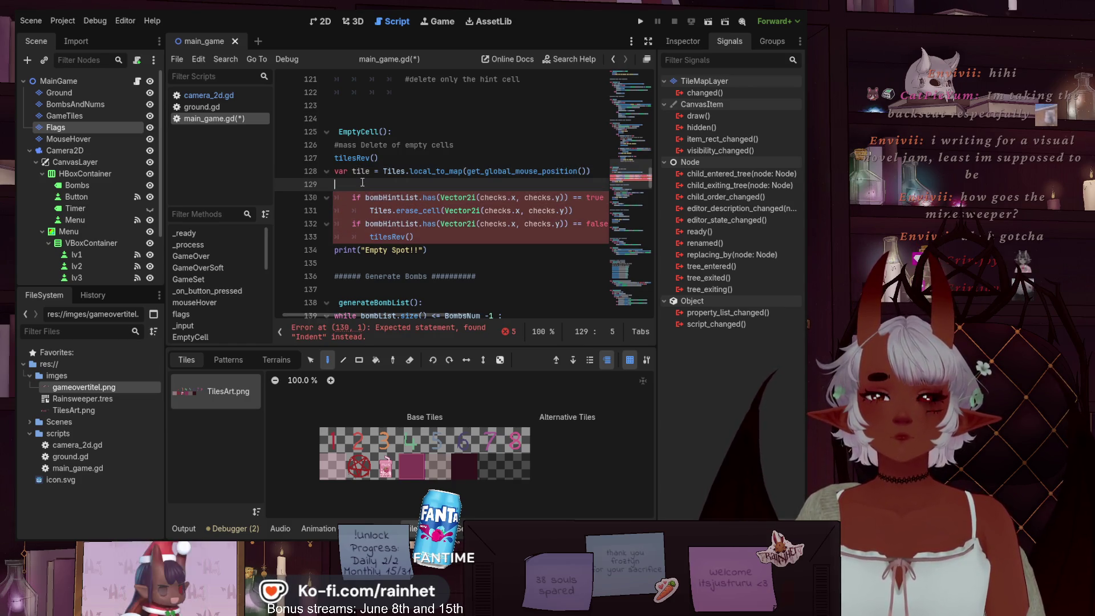
{"action": "key", "text": "Down"}
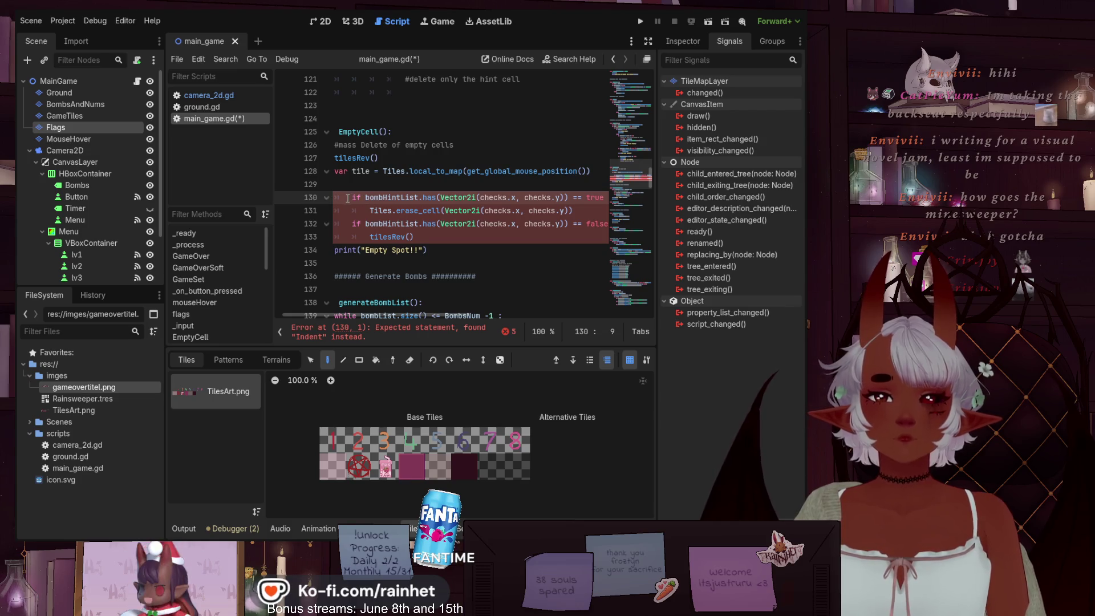
{"action": "key", "text": "Delete"}
{"action": "key", "text": "Down"}
{"action": "key", "text": "Delete"}
{"action": "key", "text": "Down"}
{"action": "key", "text": "Delete"}
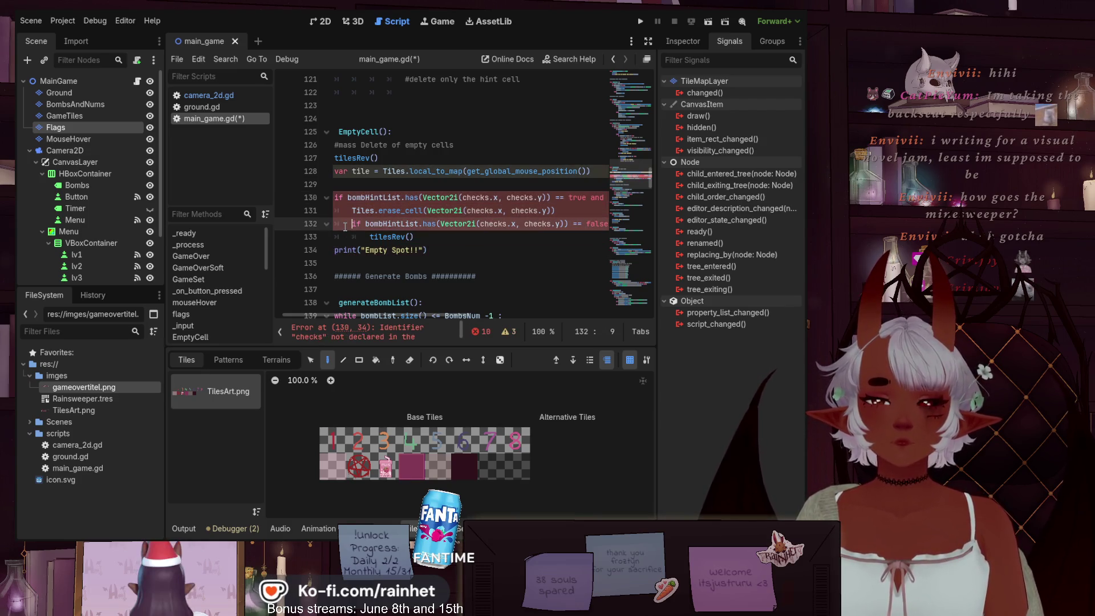
{"action": "key", "text": "Down"}
{"action": "key", "text": "Delete"}
- Replace the inner tilesRev() call on line 133 with pass
{"action": "scroll", "coordinate": [365, 231], "scroll_direction": "up", "scroll_amount": 1}
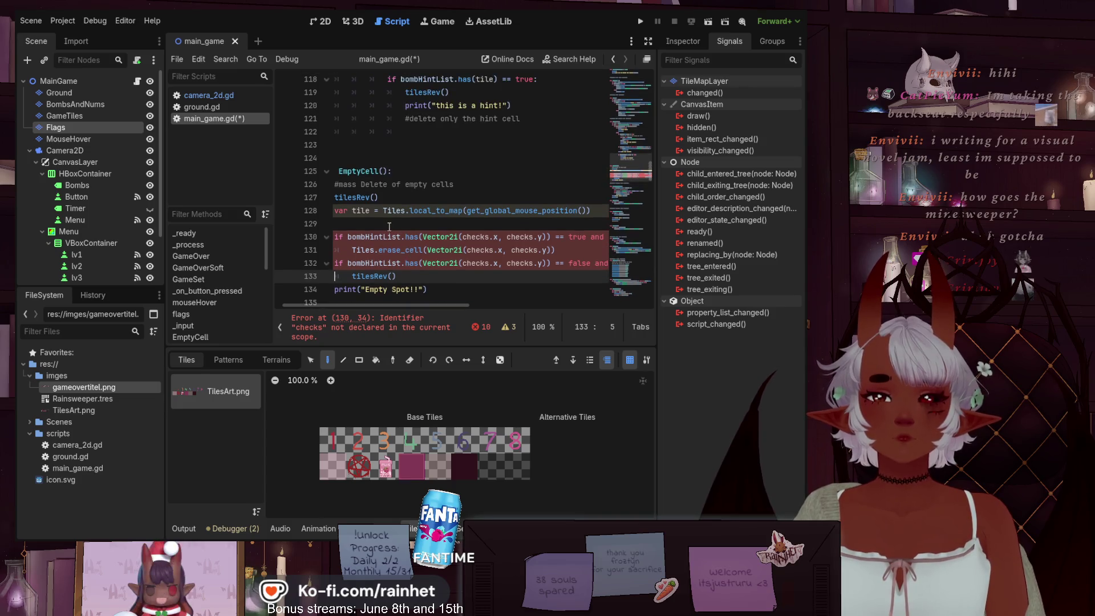
{"action": "left_click", "coordinate": [387, 227]}
{"action": "left_click_drag", "start_coordinate": [396, 276], "coordinate": [336, 278]}
{"action": "key", "text": "ctrl+c"}
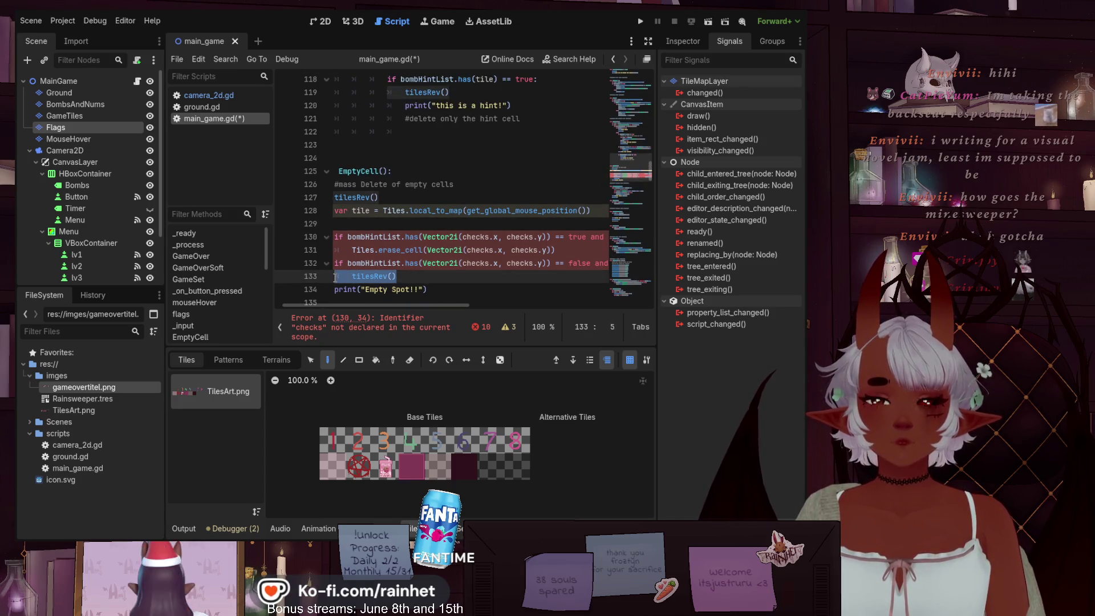
{"action": "type", "text": "pa"}
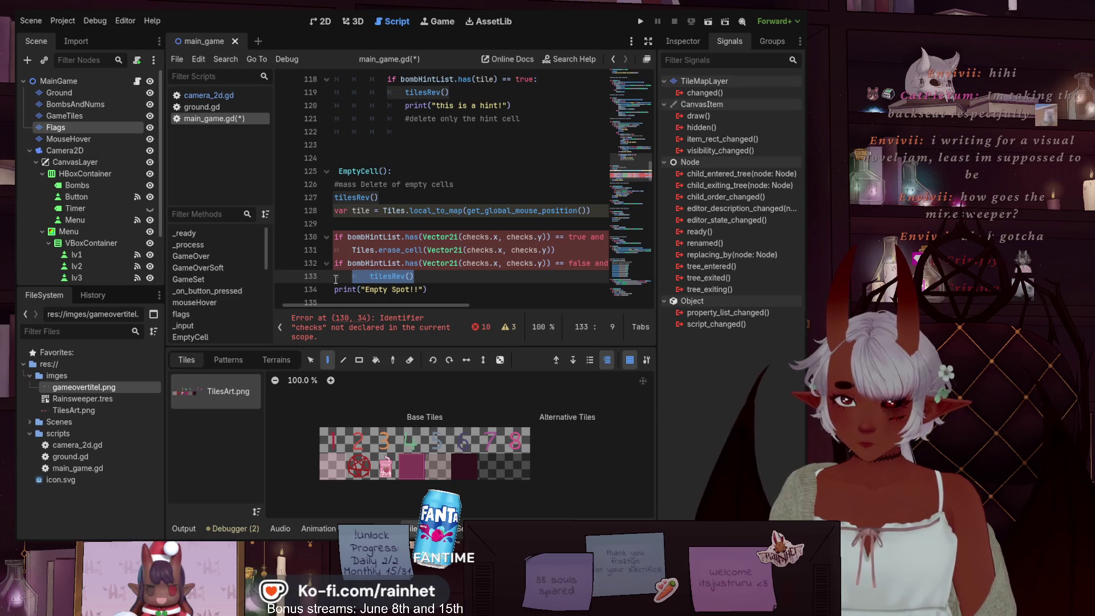
{"action": "type", "text": "ss"}
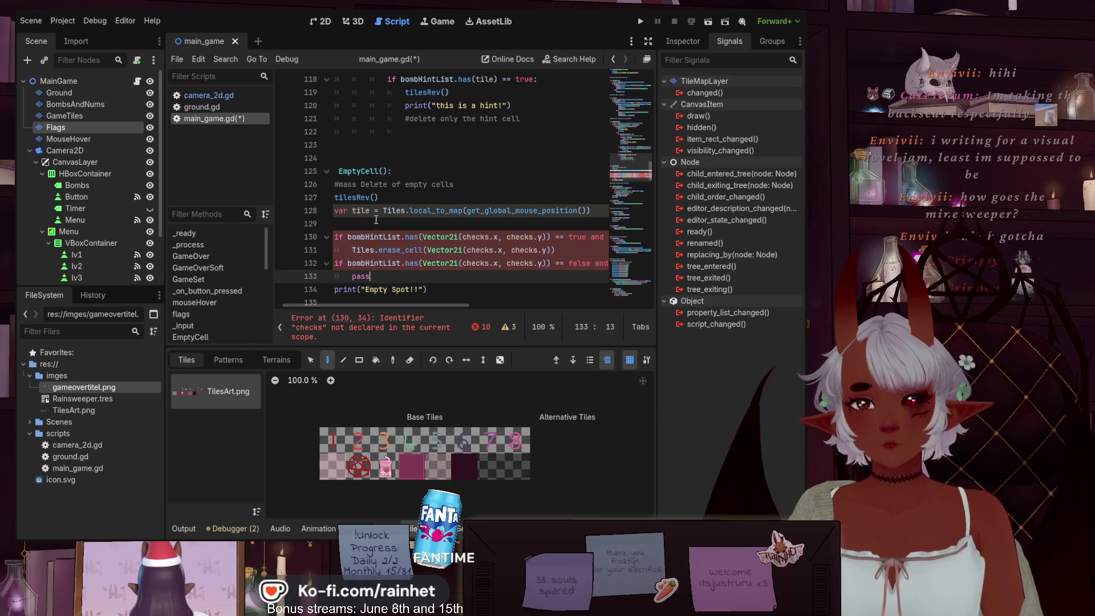
{"action": "left_click", "coordinate": [377, 224]}
- Move tilesRev() from line 127 to below the tile variable line
{"action": "scroll", "coordinate": [396, 307], "scroll_direction": "left", "scroll_amount": 2}
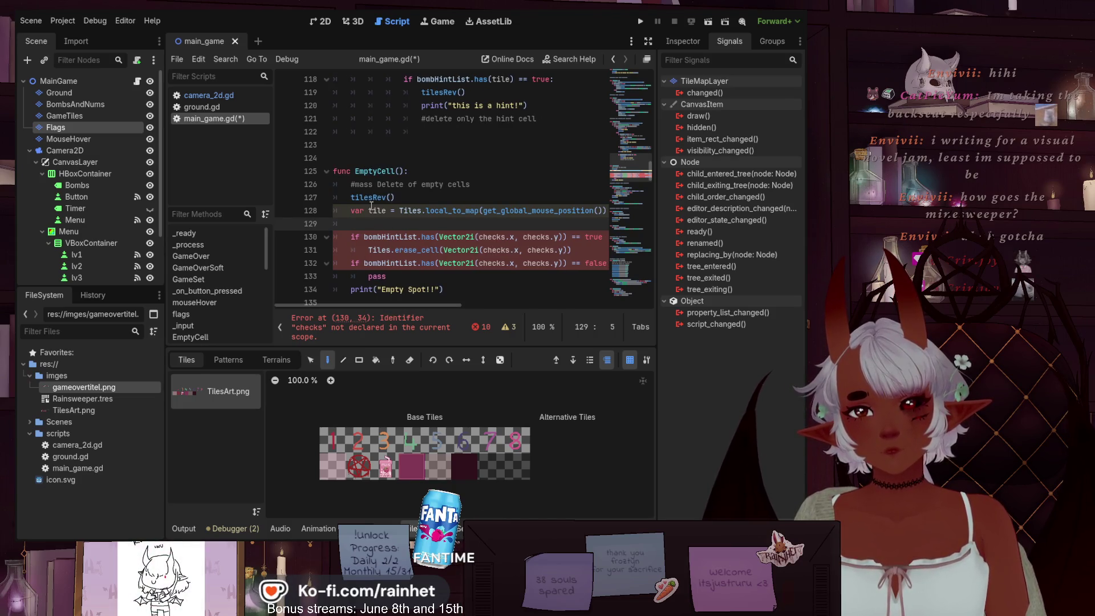
{"action": "left_click_drag", "start_coordinate": [347, 197], "coordinate": [392, 196]}
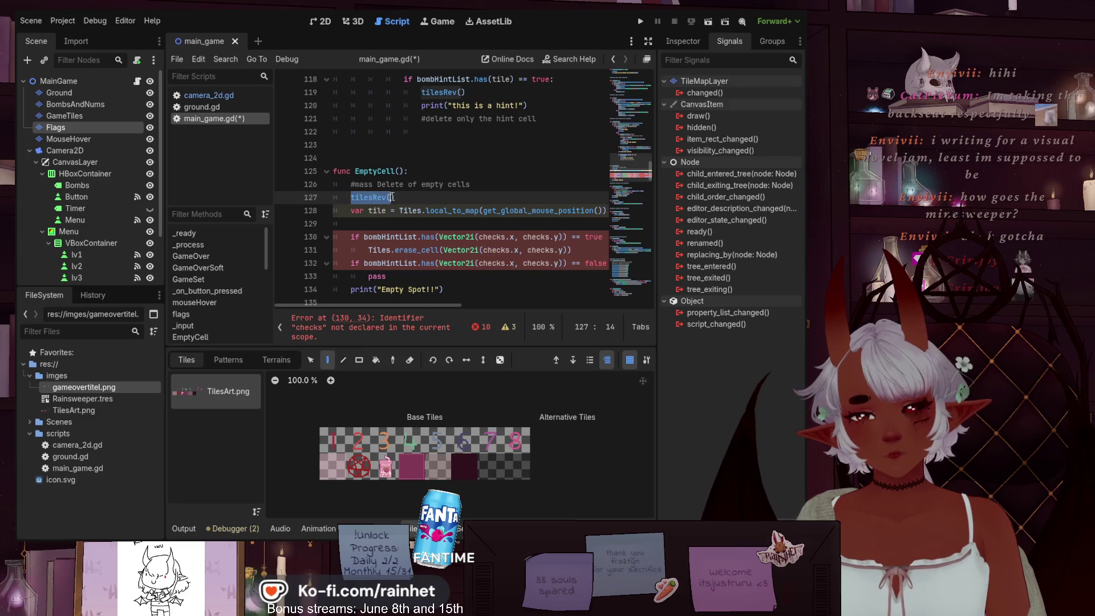
{"action": "key", "text": "BackSpace"}
{"action": "left_click", "coordinate": [390, 222]}
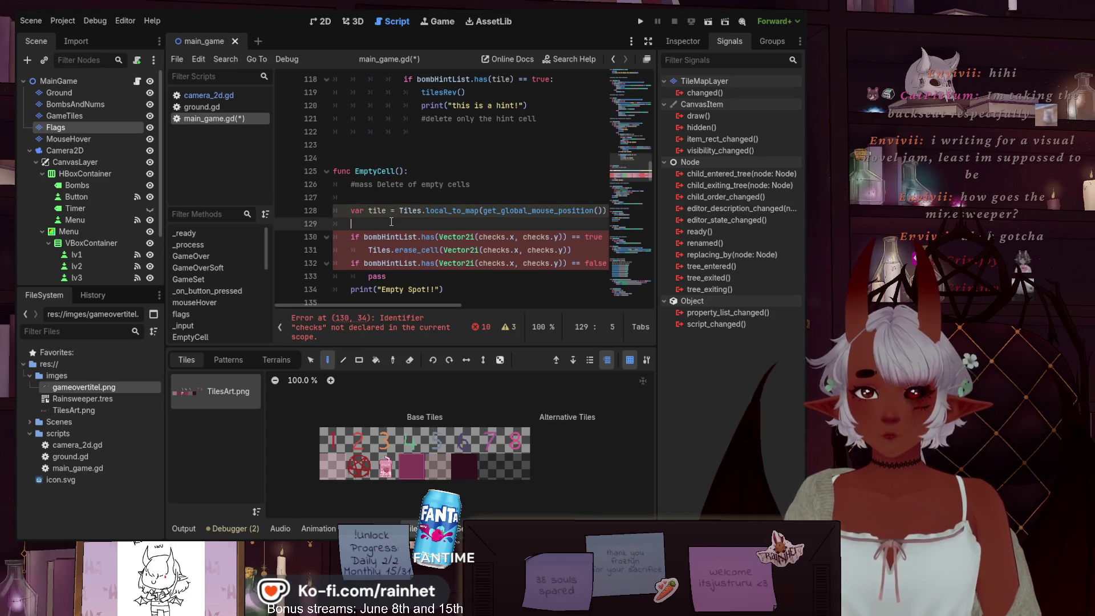
{"action": "key", "text": "ctrl+v"}
{"action": "left_click", "coordinate": [371, 195]}
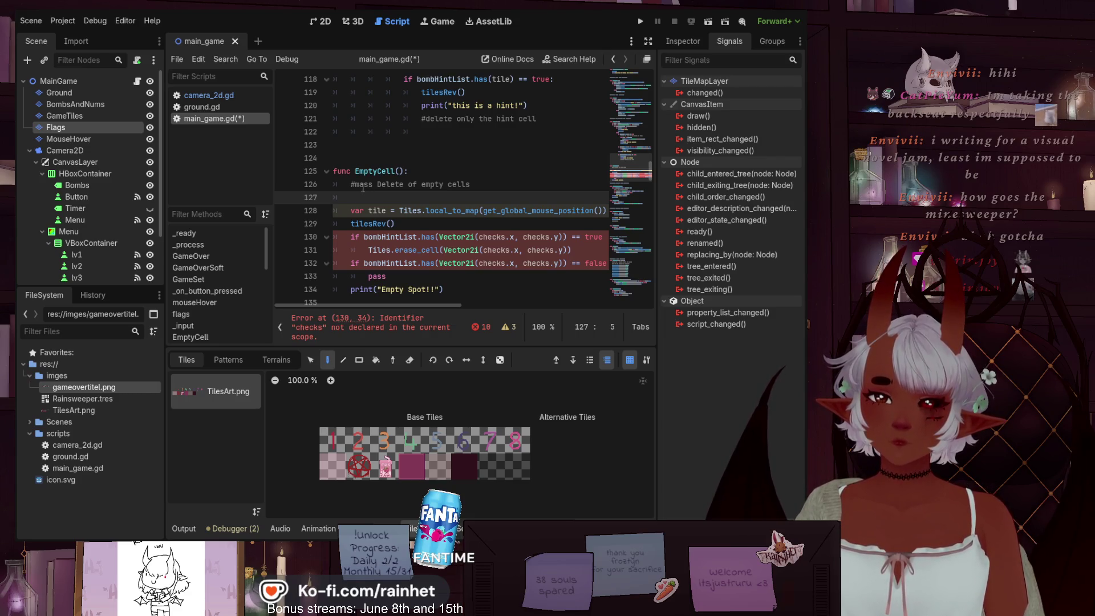
{"action": "scroll", "coordinate": [432, 217], "scroll_direction": "down", "scroll_amount": 1}
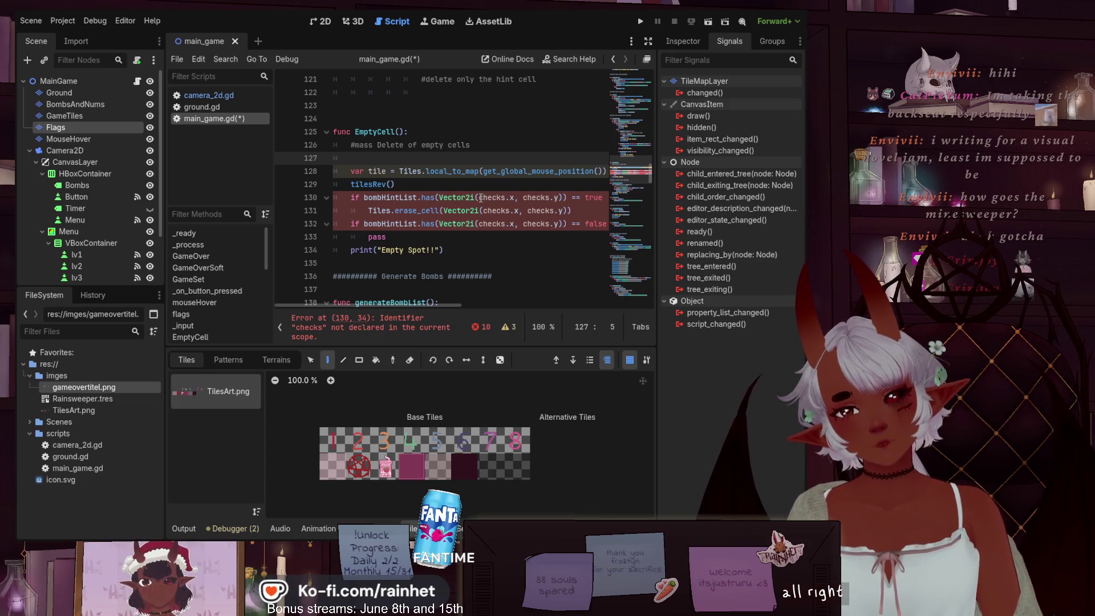
- Change both checks references in line 130's Vector2i to tile, giving Vector2i(tile.x, tile.y)
{"action": "left_click_drag", "start_coordinate": [480, 197], "coordinate": [509, 197]}
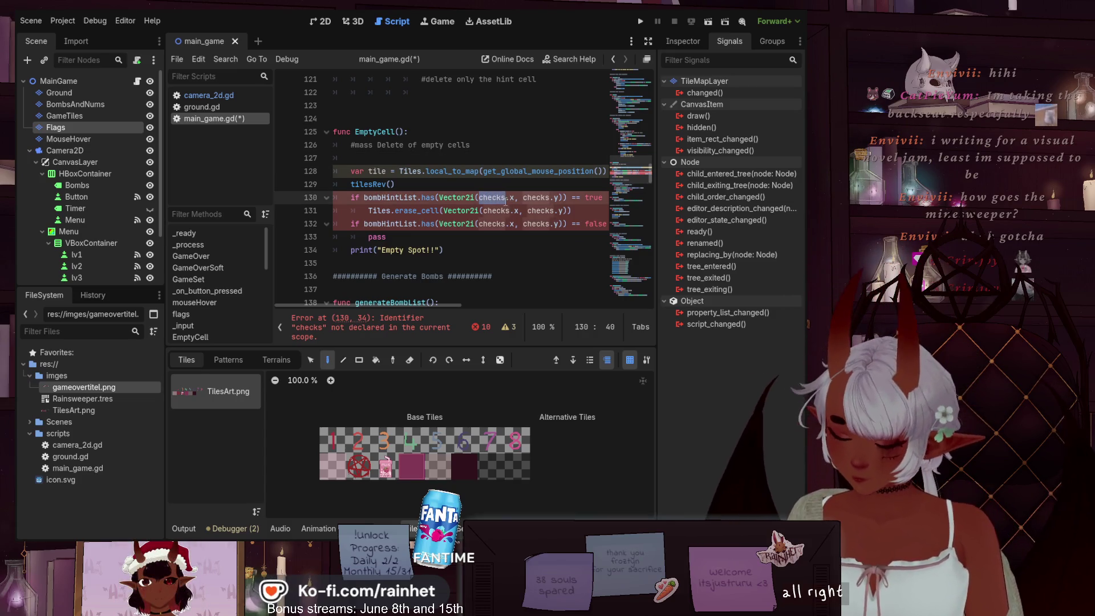
{"action": "type", "text": "tile"}
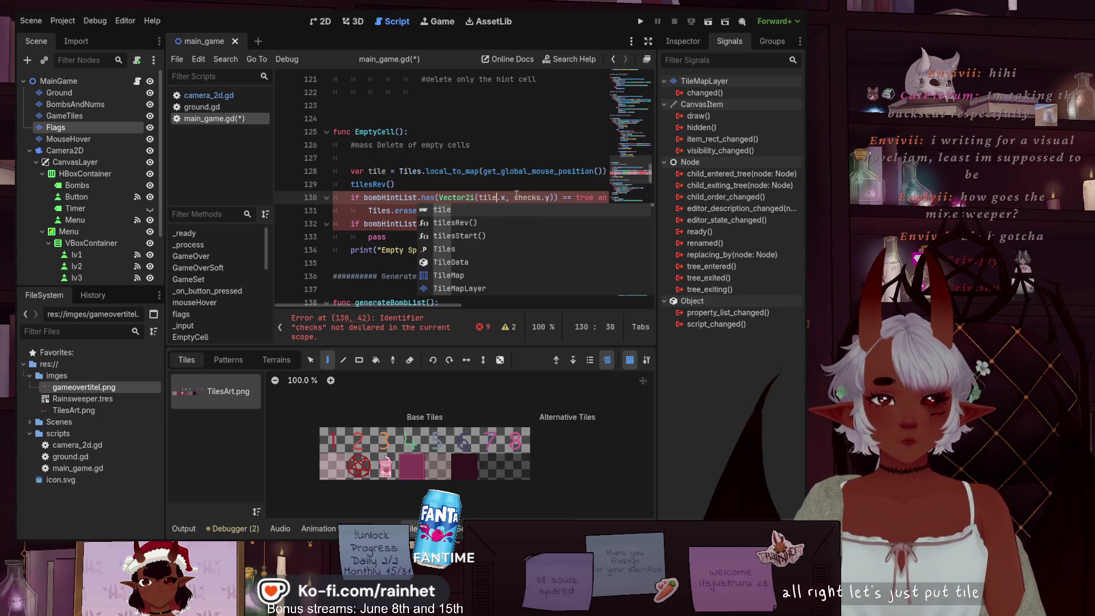
{"action": "left_click_drag", "start_coordinate": [514, 197], "coordinate": [531, 196]}
{"action": "type", "text": "til"}
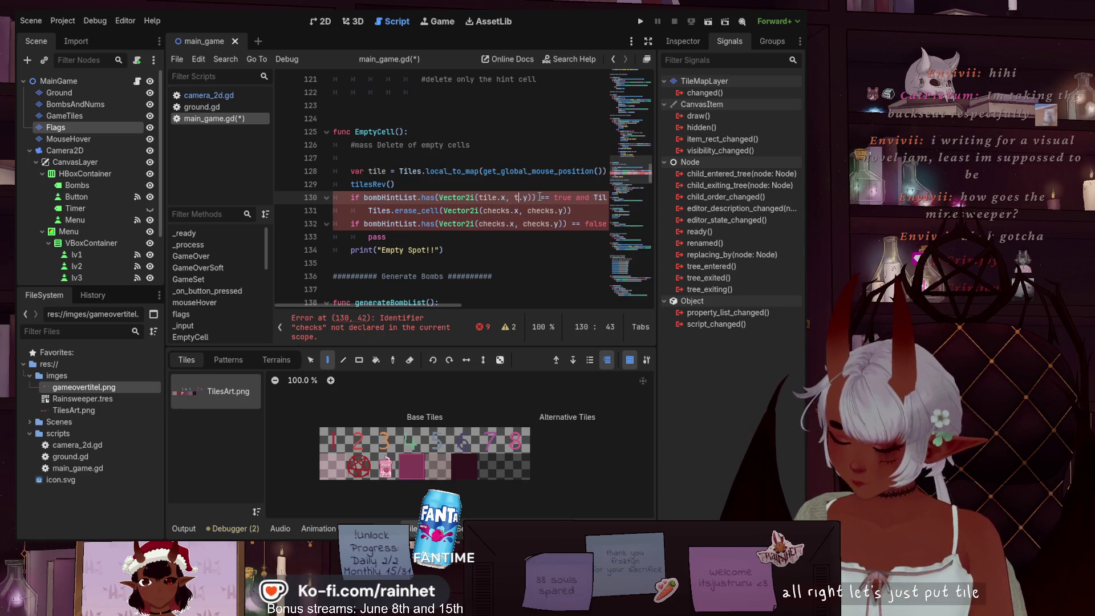
{"action": "type", "text": "e"}
{"action": "key", "text": "Escape"}
{"action": "key", "text": "Up"}
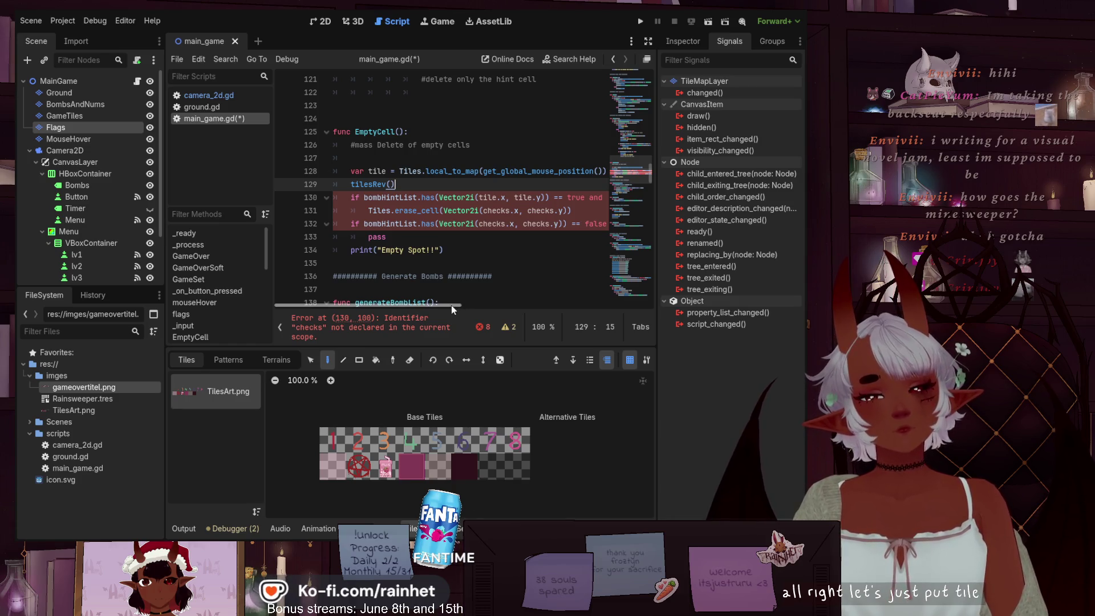
{"action": "mouse_move", "coordinate": [451, 306]}
{"action": "left_mouse_down"}
{"action": "mouse_move", "coordinate": [551, 306]}
{"action": "mouse_move", "coordinate": [613, 289]}
{"action": "mouse_move", "coordinate": [408, 286]}
{"action": "left_mouse_up"}
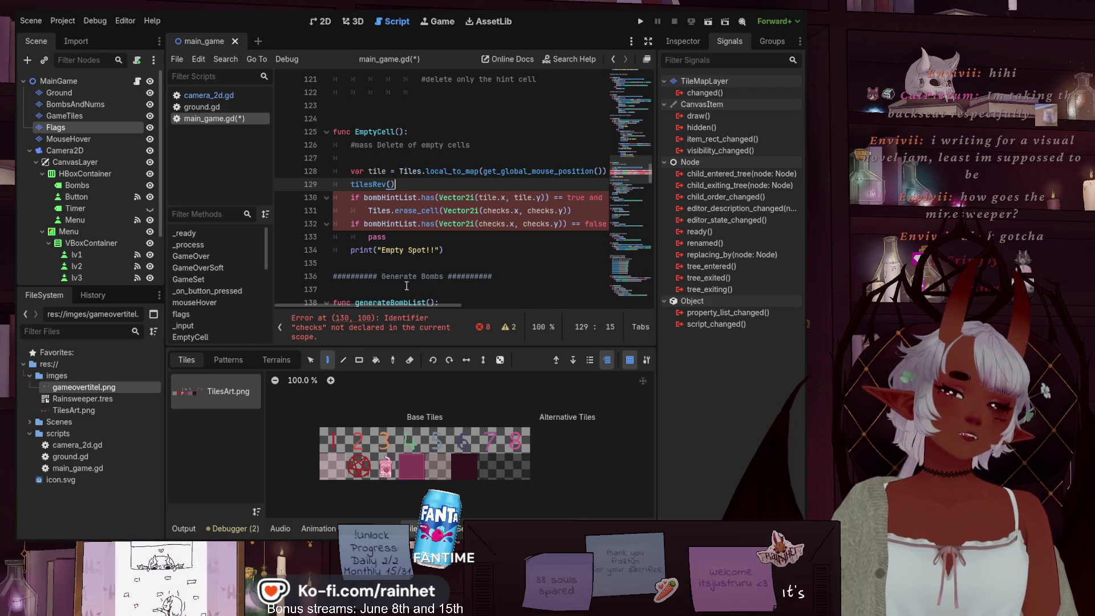
- Delete the bombHintList if-blocks from EmptyCell and cut the var tile lookup line
{"action": "left_click_drag", "start_coordinate": [387, 237], "coordinate": [350, 194]}
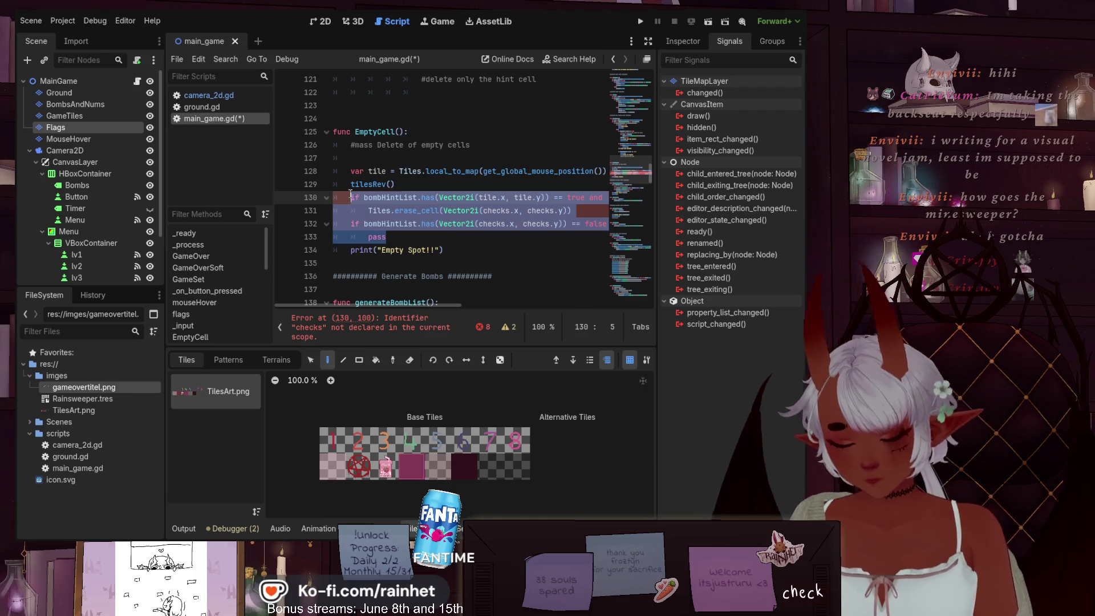
{"action": "key", "text": "BackSpace"}
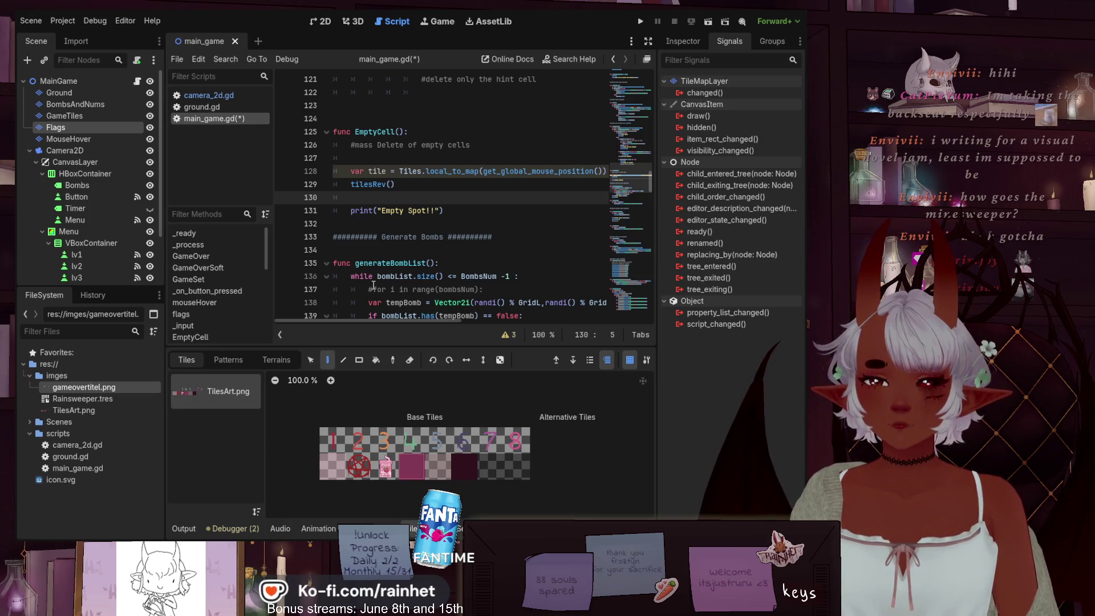
{"action": "left_click", "coordinate": [348, 172]}
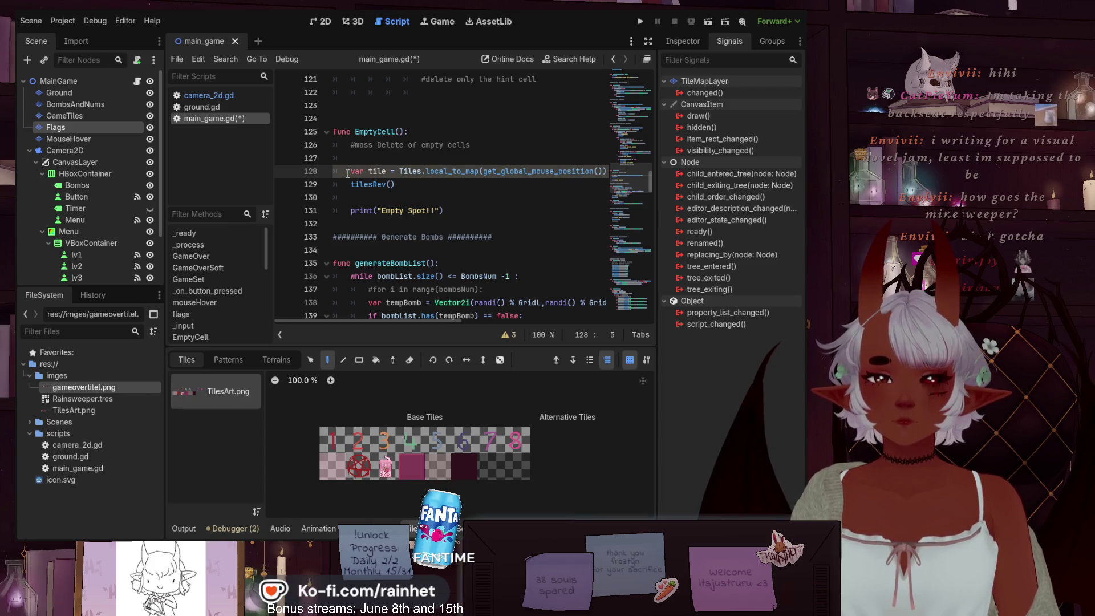
{"action": "left_click_drag", "start_coordinate": [348, 173], "coordinate": [641, 166]}
{"action": "key", "text": "ctrl+c"}
{"action": "key", "text": "BackSpace"}
{"action": "key", "text": "BackSpace"}
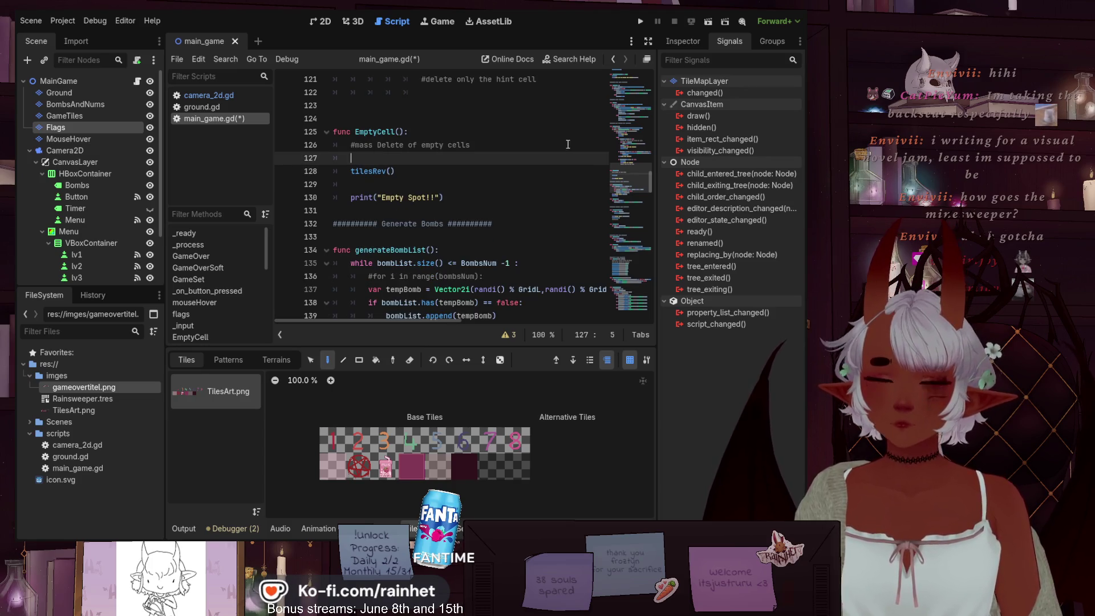
- Paste the tile lookup line back above tilesRev(), keeping a blank line before the Empty Spot print
{"action": "left_click", "coordinate": [480, 200]}
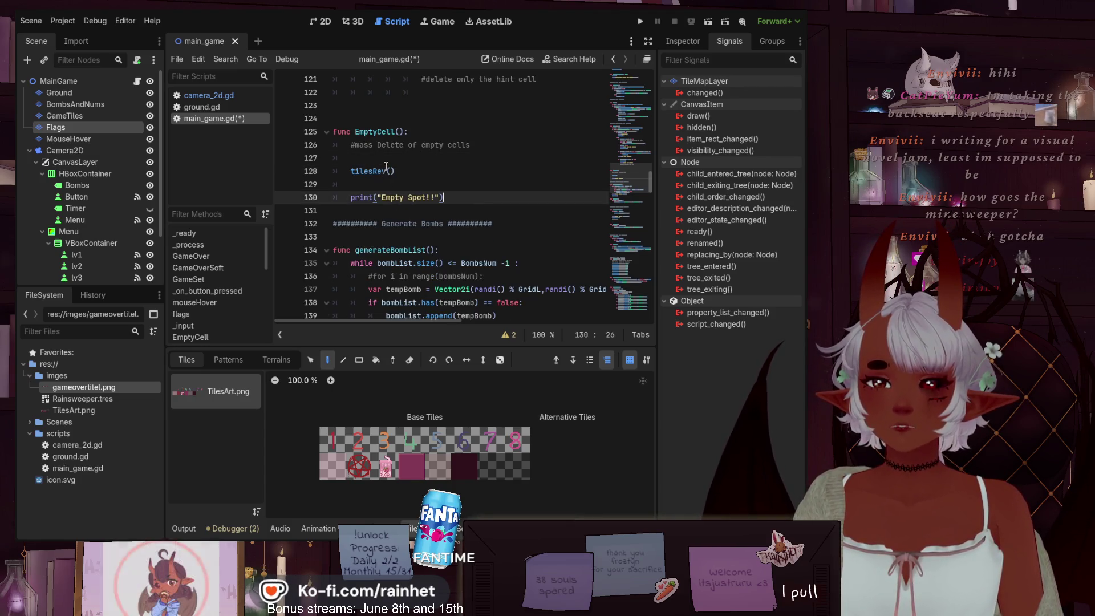
{"action": "left_click", "coordinate": [386, 157]}
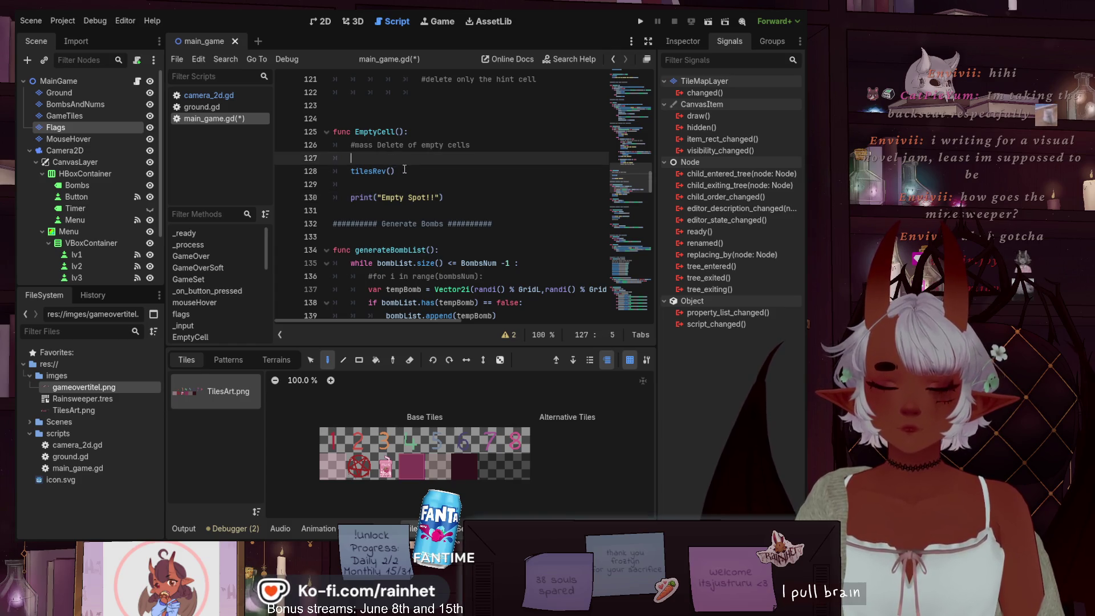
{"action": "left_click", "coordinate": [404, 171]}
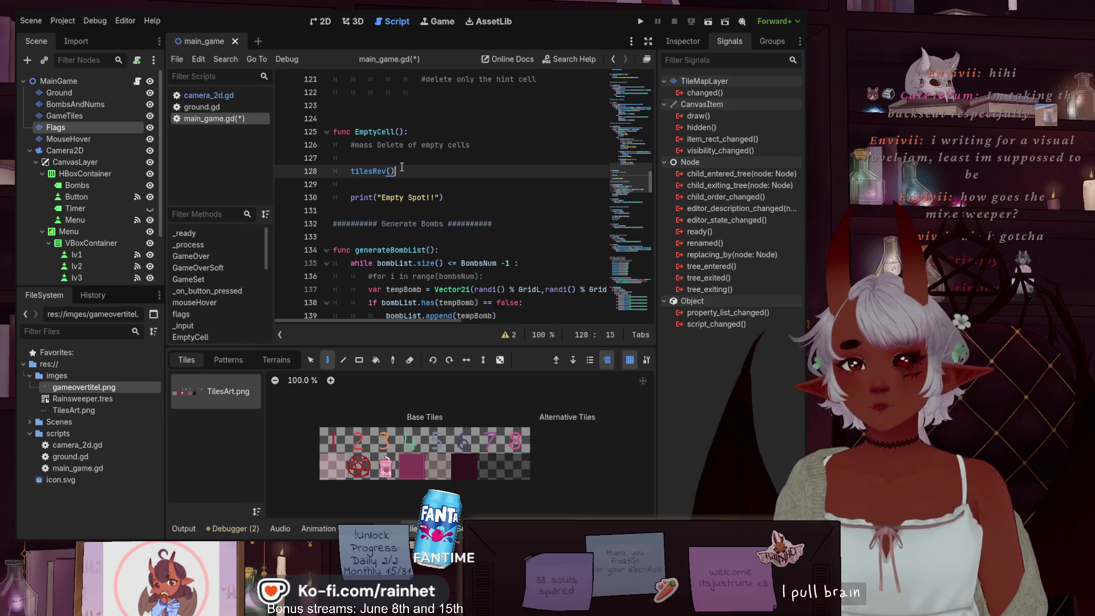
{"action": "key", "text": "Return"}
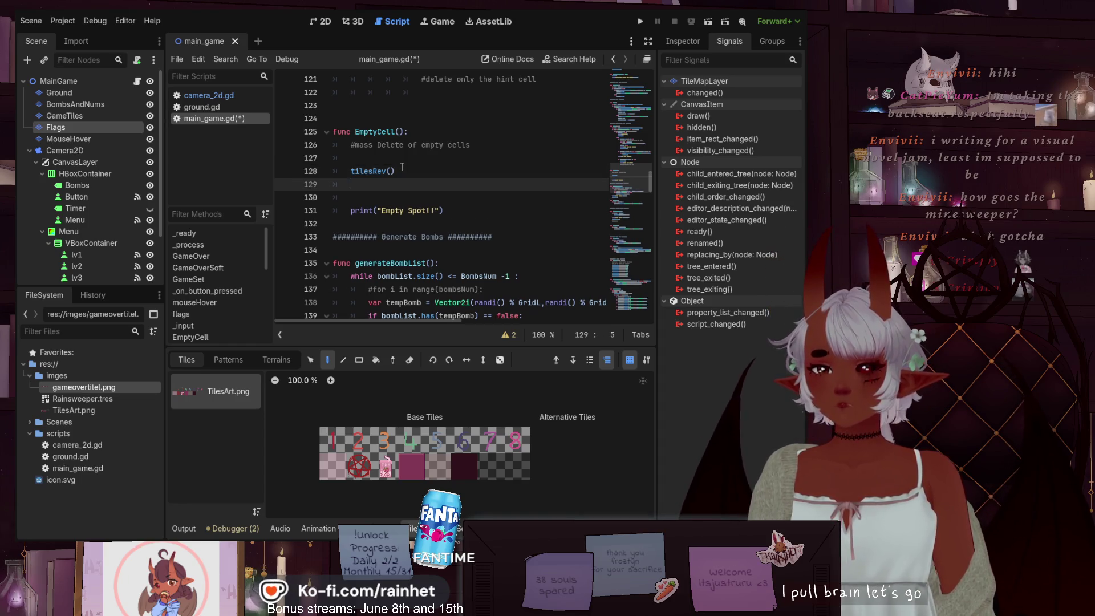
{"action": "key", "text": "Up"}
{"action": "key", "text": "Up"}
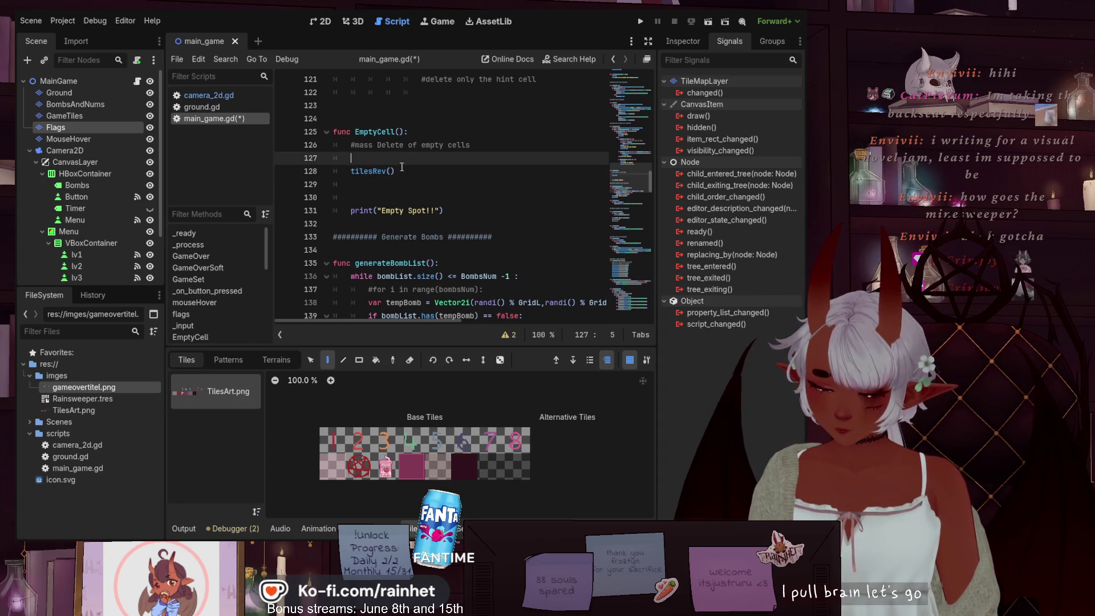
{"action": "key", "text": "ctrl+v"}
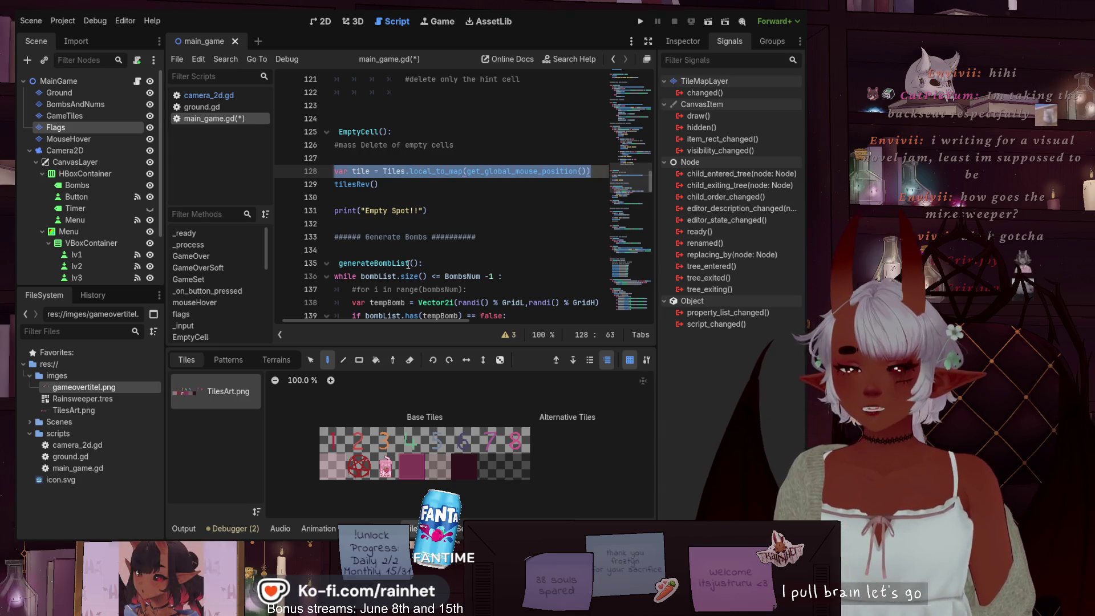
{"action": "left_click_drag", "start_coordinate": [419, 320], "coordinate": [351, 319]}
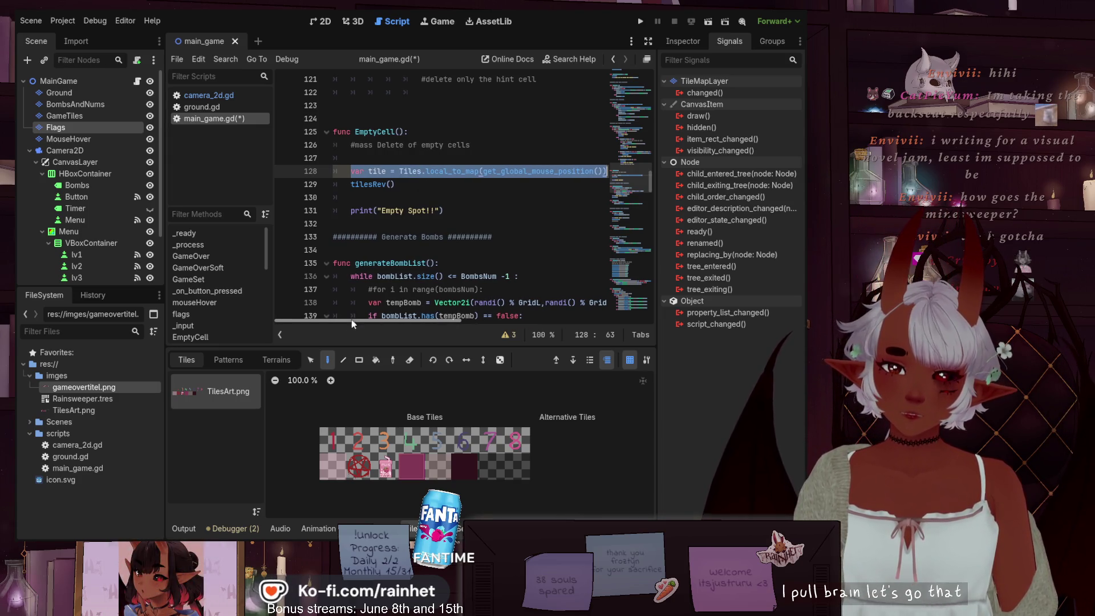
{"action": "left_click", "coordinate": [365, 197]}
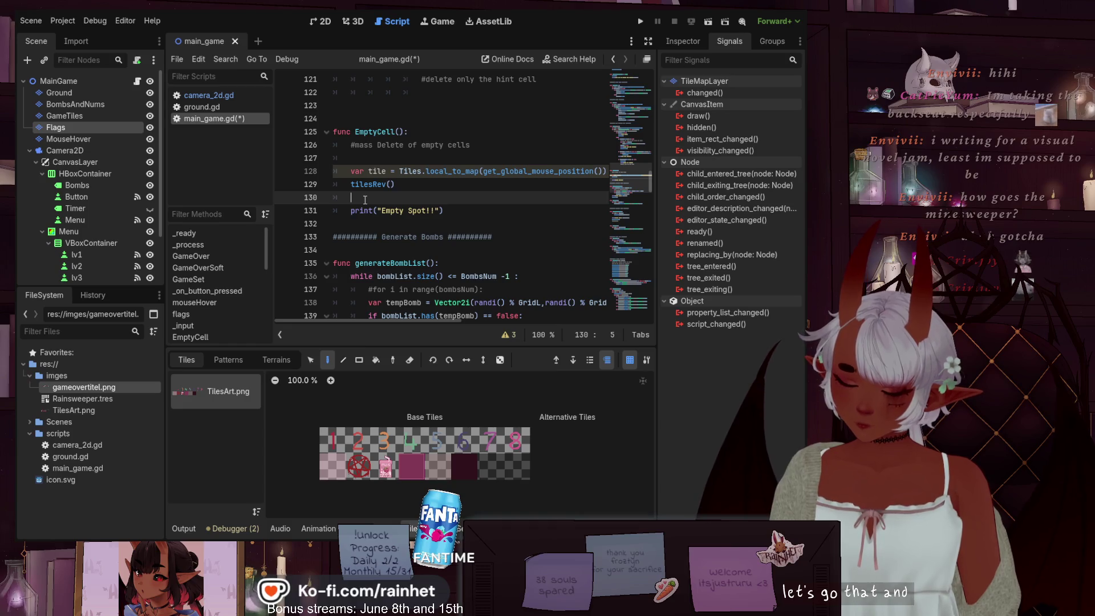
- Write tempLoopList.append(Vector2i(tile.x, tile.y)) after tilesRev() and save main_game.gd
{"action": "type", "text": "temp"}
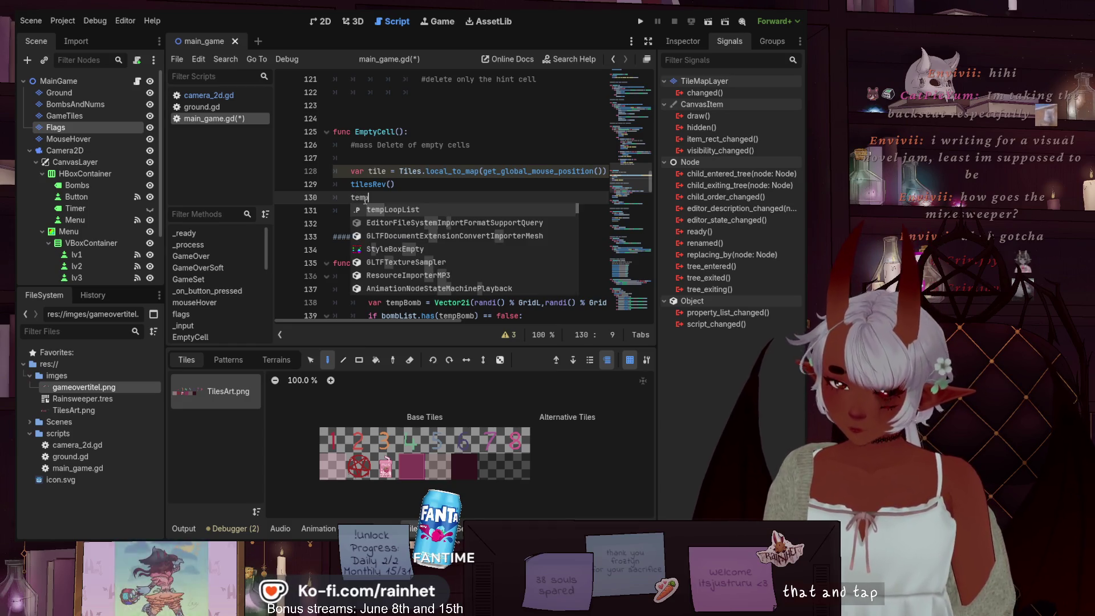
{"action": "key", "text": "Return"}
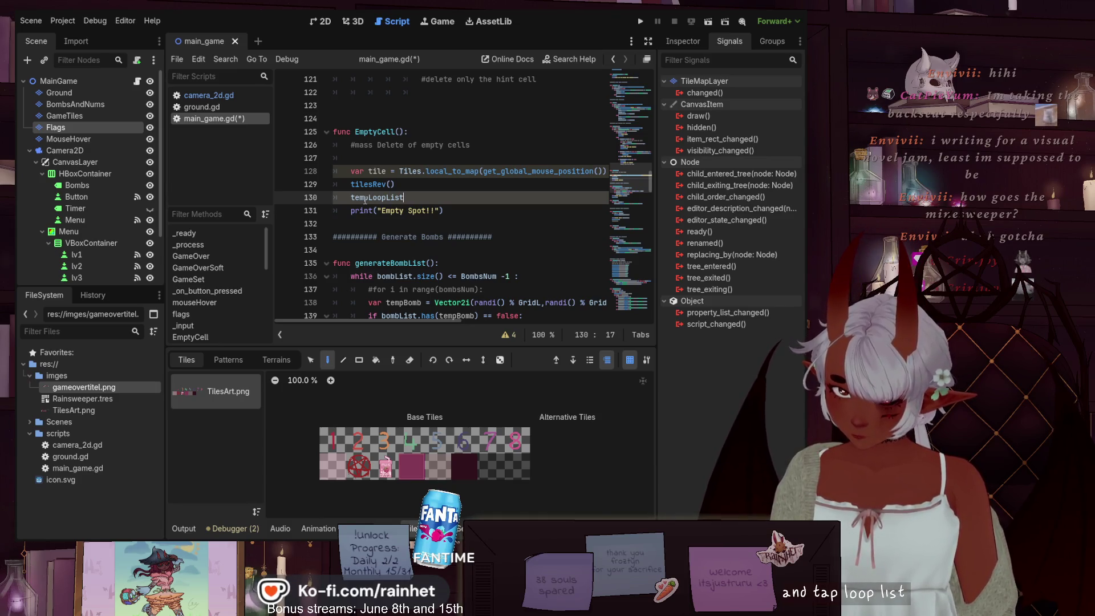
{"action": "type", "text": ".append"}
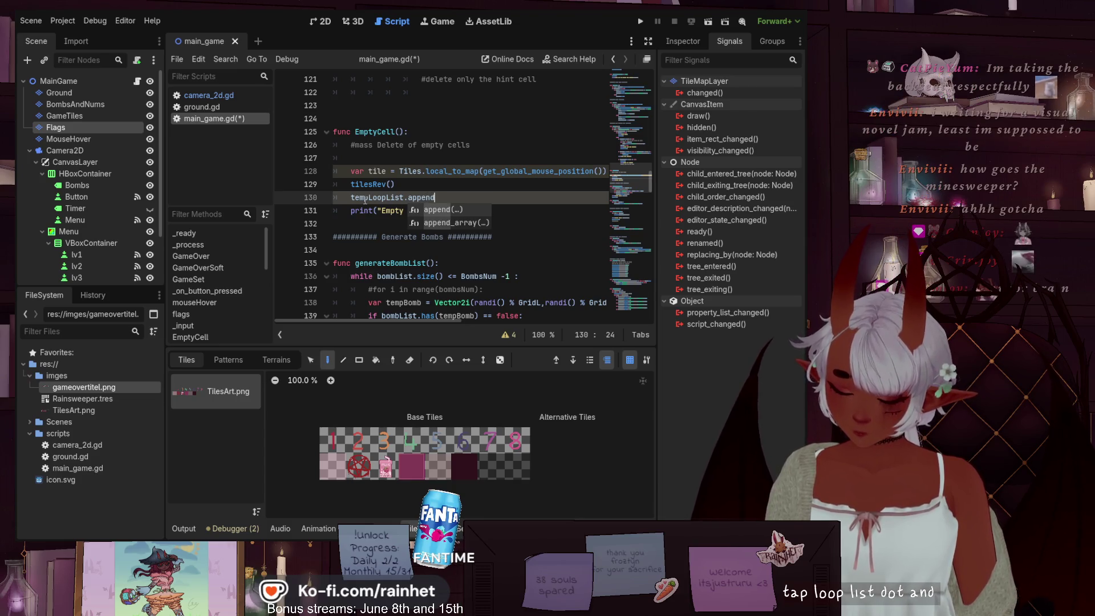
{"action": "type", "text": "("}
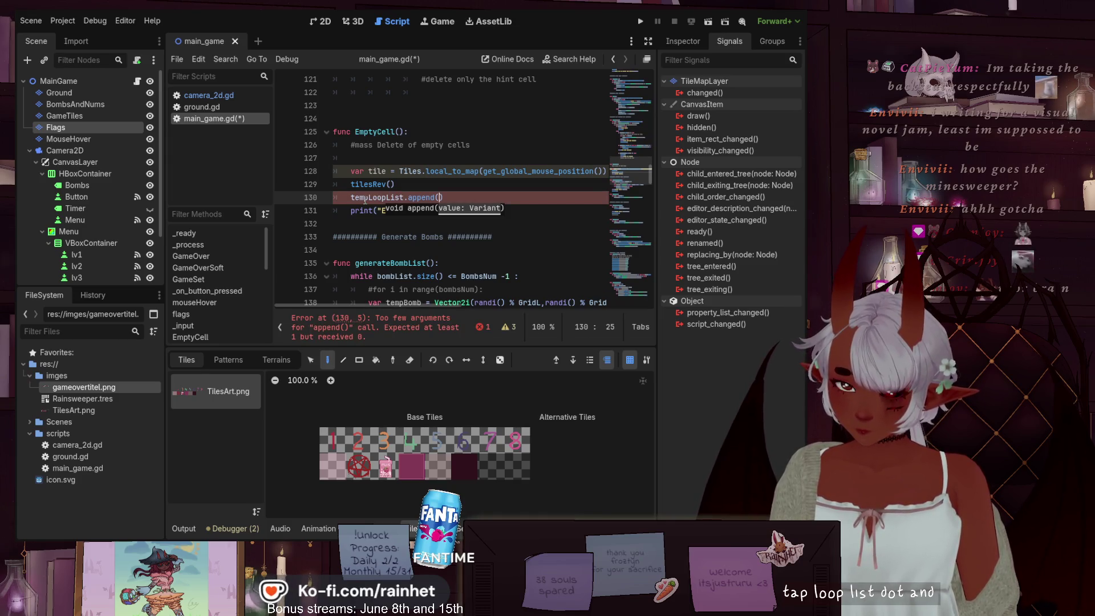
{"action": "type", "text": "V"}
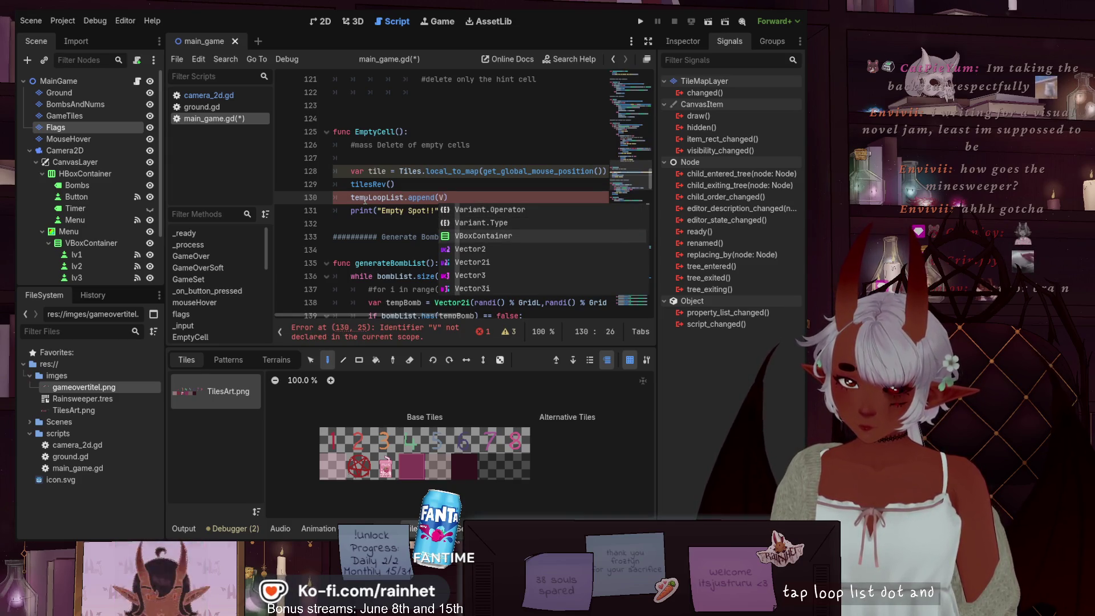
{"action": "type", "text": "ector2i"}
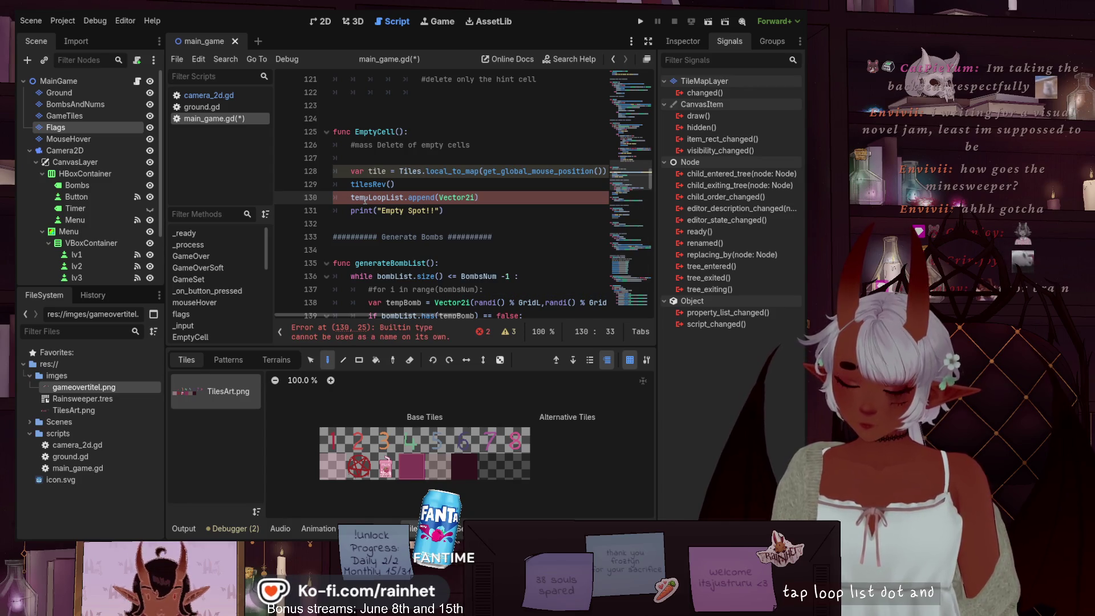
{"action": "type", "text": "("}
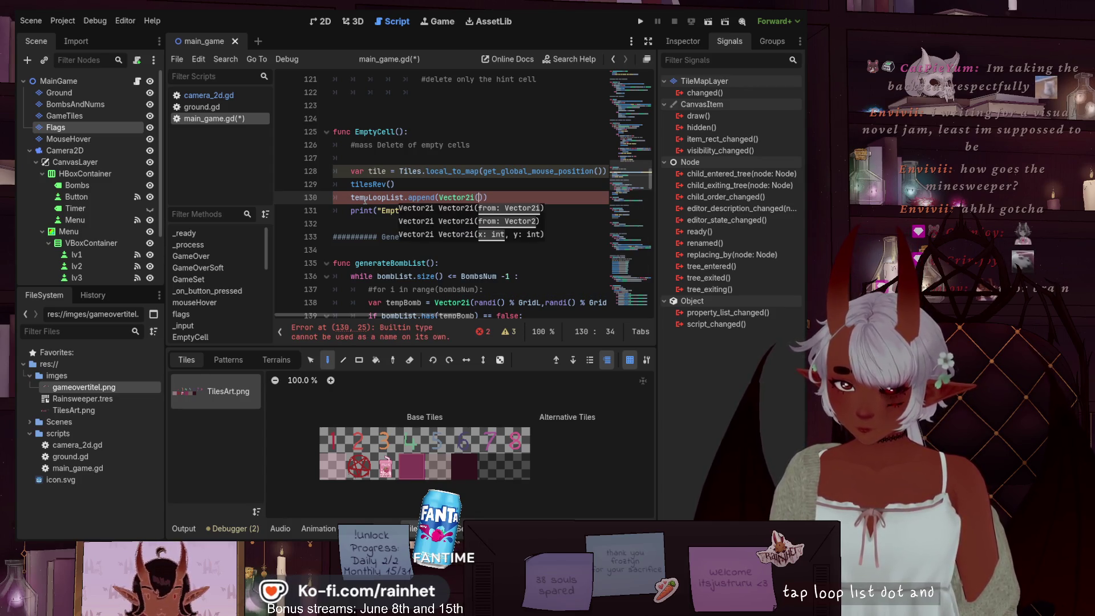
{"action": "type", "text": "tile"}
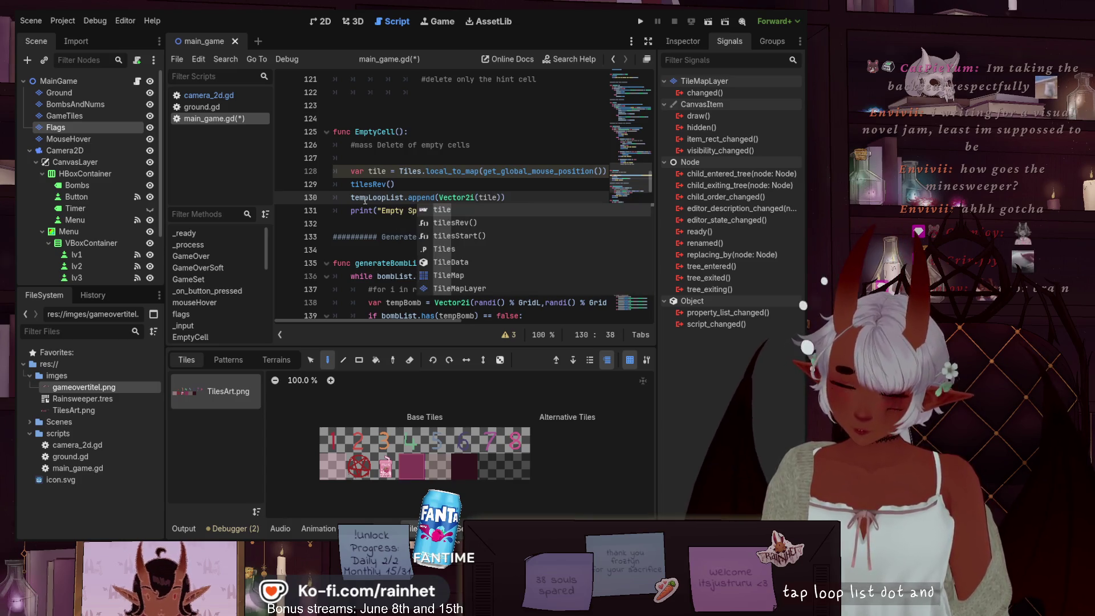
{"action": "type", "text": ".x"}
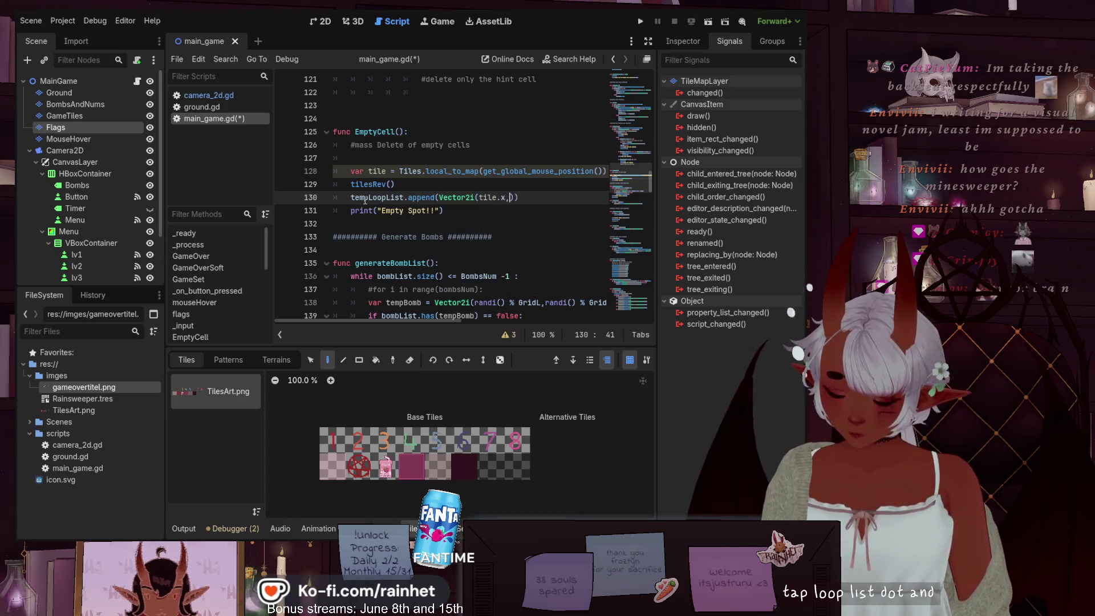
{"action": "type", "text": ", tile.y"}
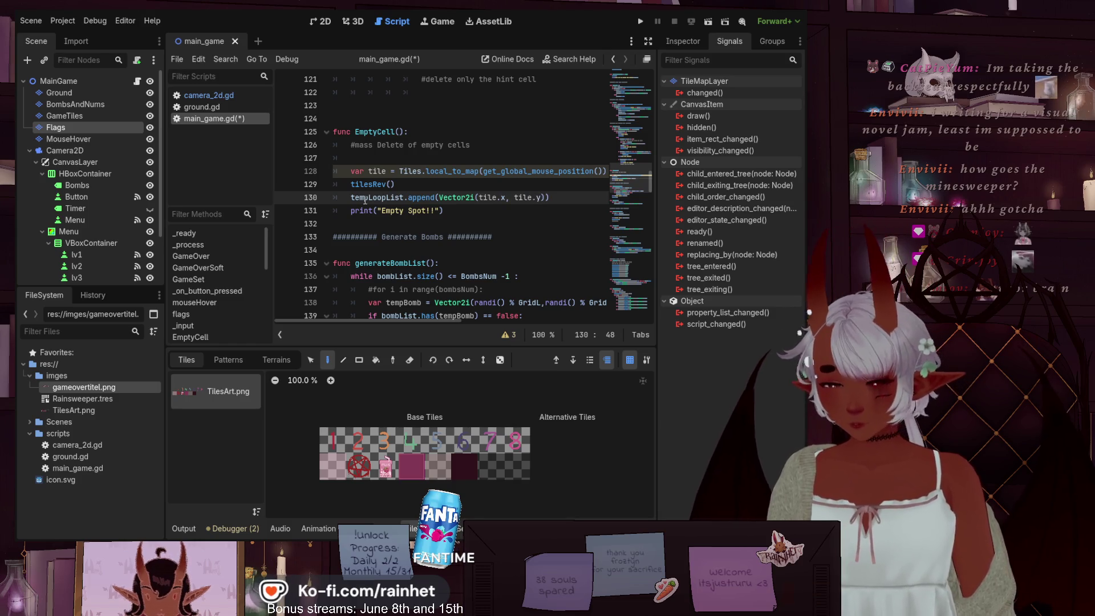
{"action": "key", "text": "Down"}
{"action": "key", "text": "Down"}
{"action": "key", "text": "Down"}
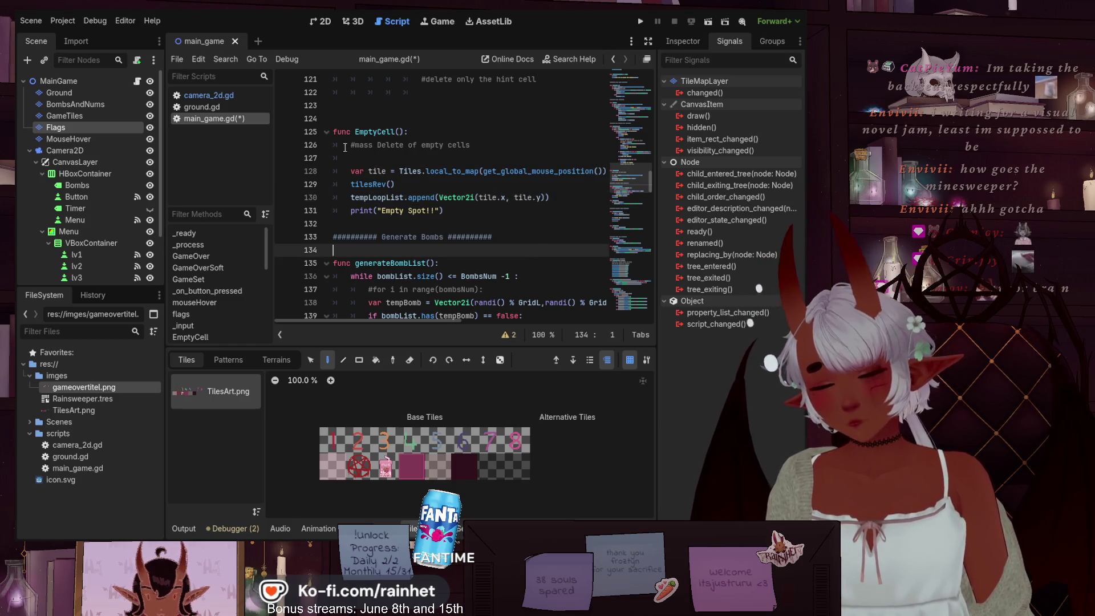
{"action": "key", "text": "ctrl+s"}
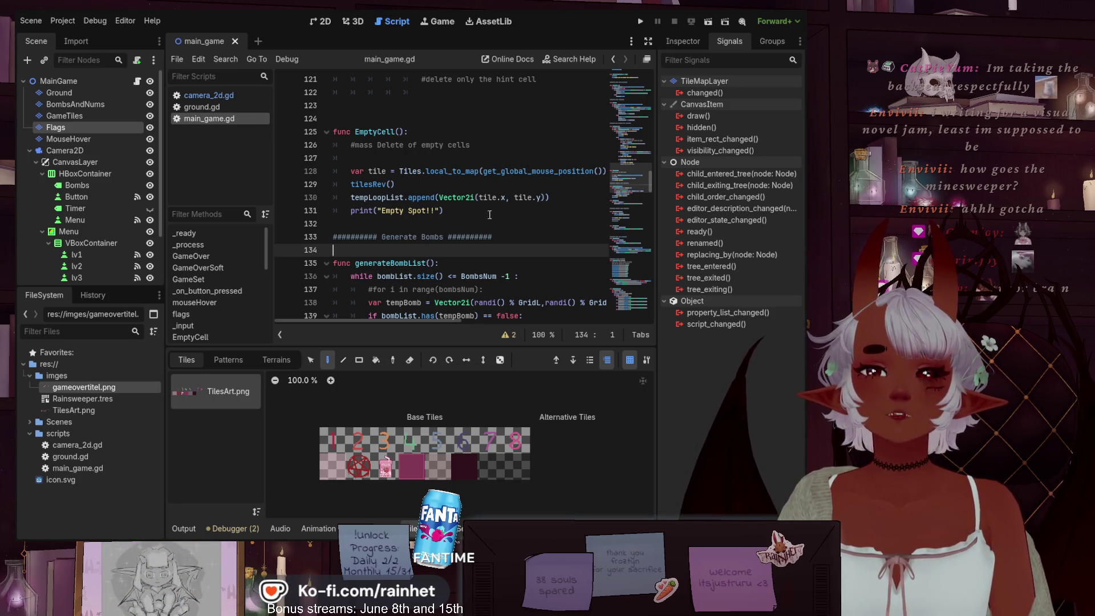
- Add print(tempLoopList) on a new line below the Empty Spot!! print and save
{"action": "left_click", "coordinate": [457, 210]}
{"action": "left_click_drag", "start_coordinate": [456, 211], "coordinate": [352, 212]}
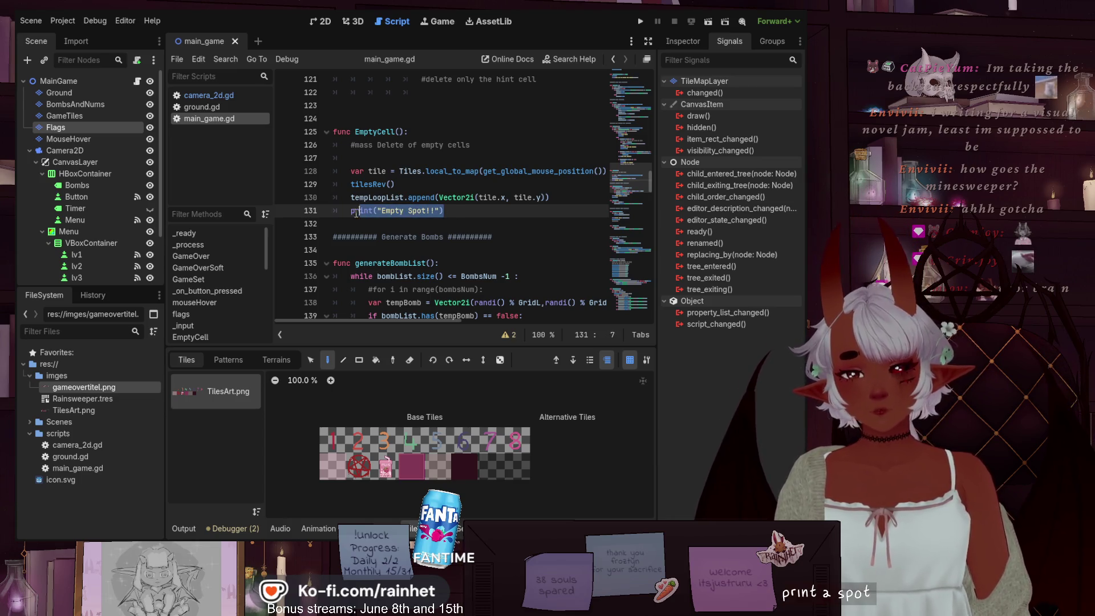
{"action": "left_click", "coordinate": [461, 211]}
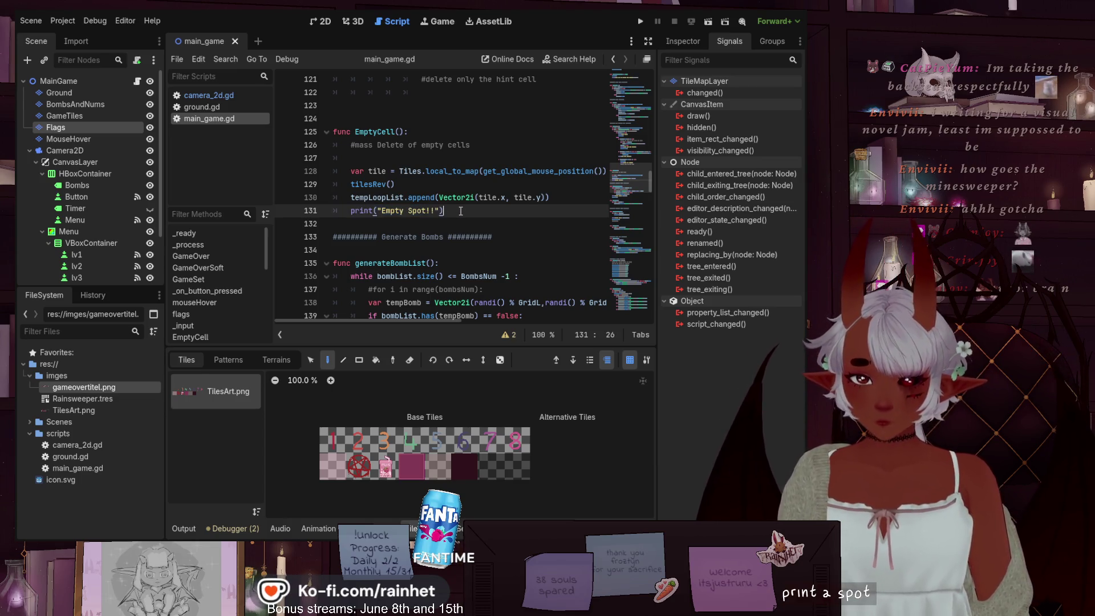
{"action": "key", "text": "Return"}
{"action": "type", "text": "print"}
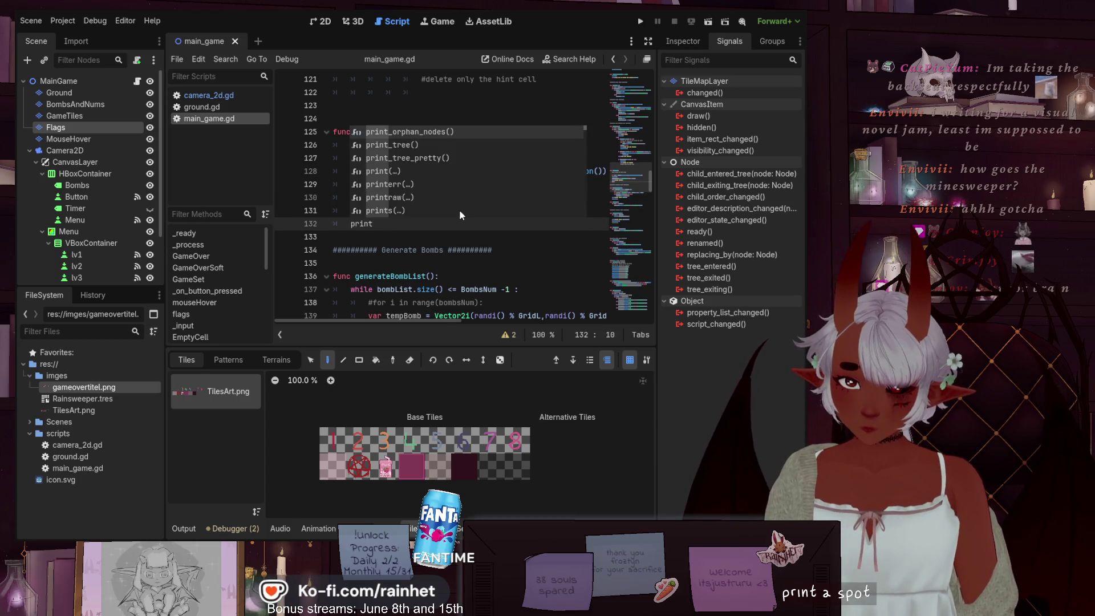
{"action": "type", "text": "("}
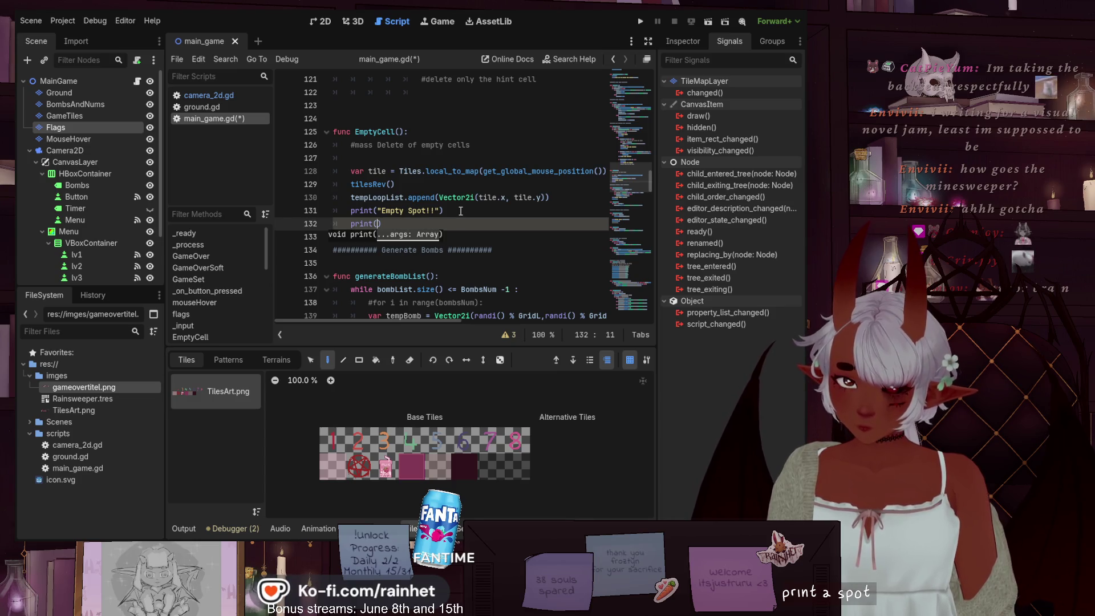
{"action": "type", "text": "t"}
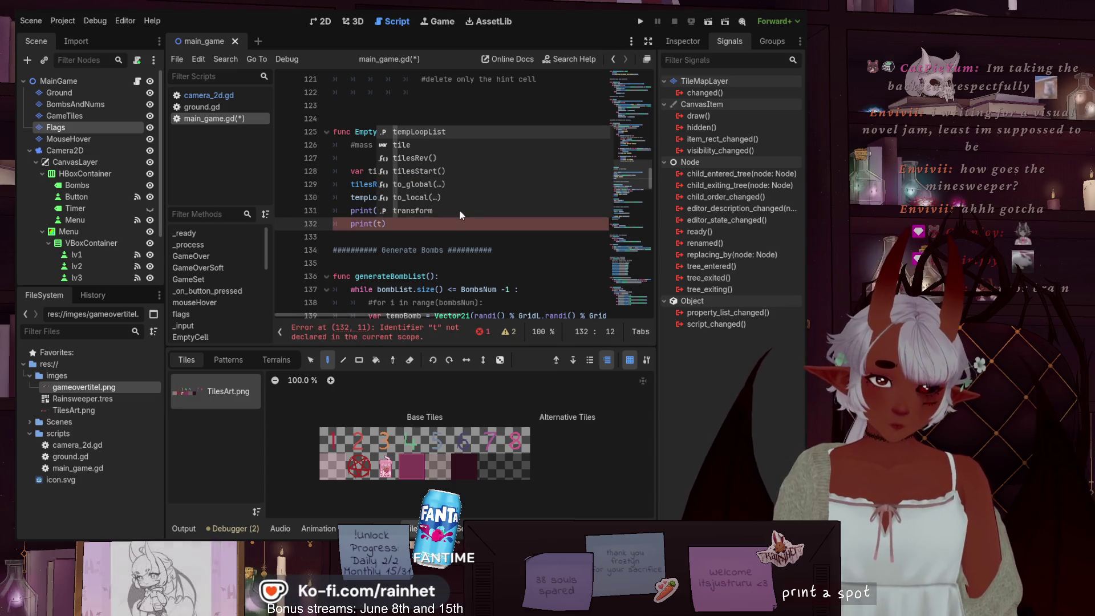
{"action": "key", "text": "Return"}
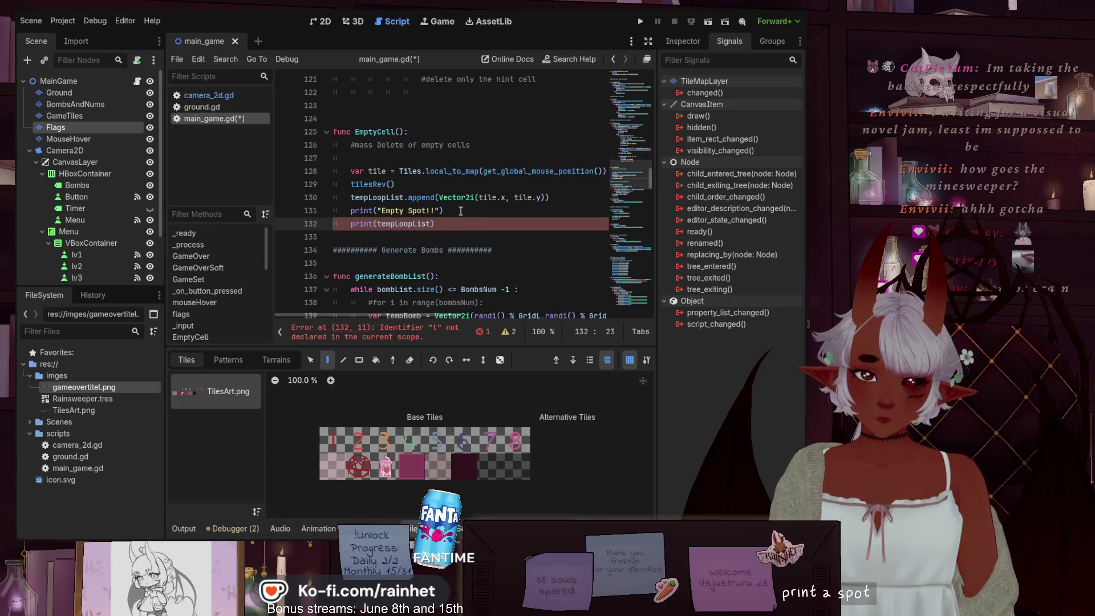
{"action": "left_click", "coordinate": [473, 212]}
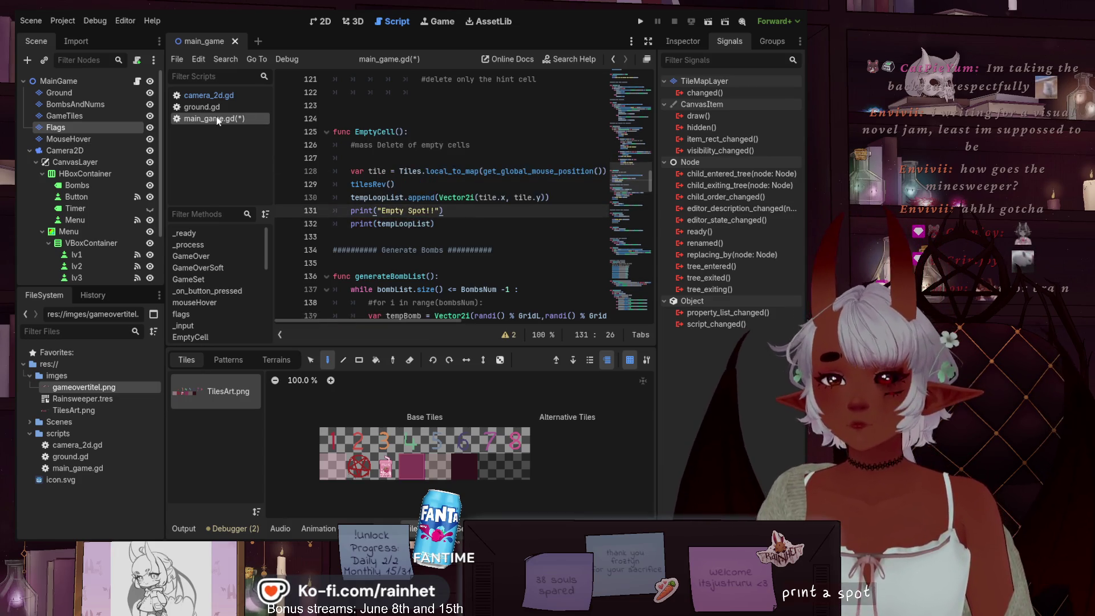
{"action": "key", "text": "ctrl+s"}
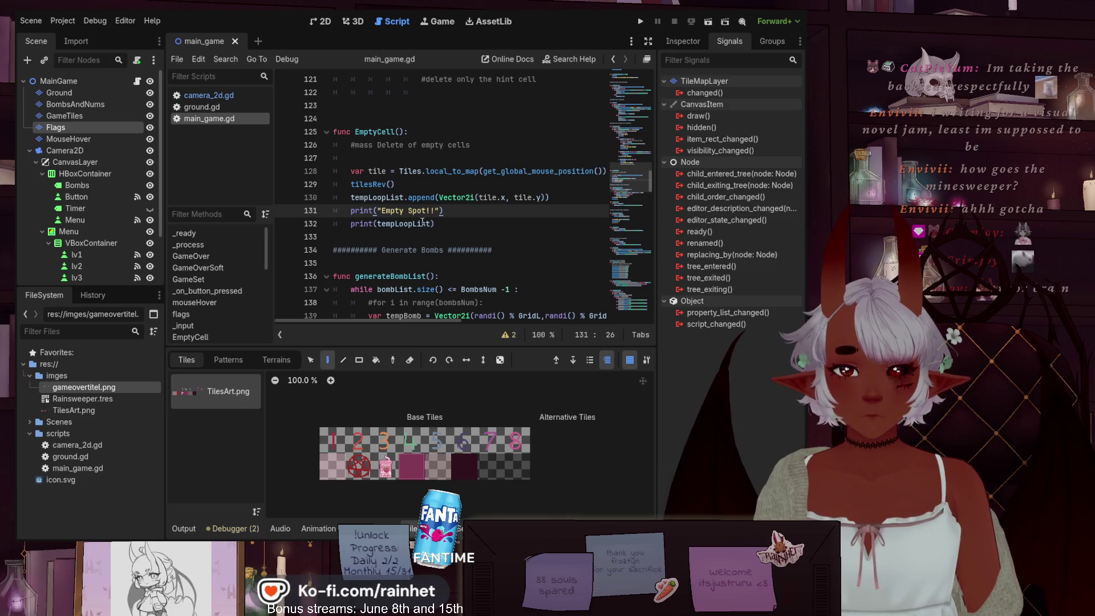
- Label the new print with "this is the templooplist" before tempLoopList and save
{"action": "left_click", "coordinate": [379, 225]}
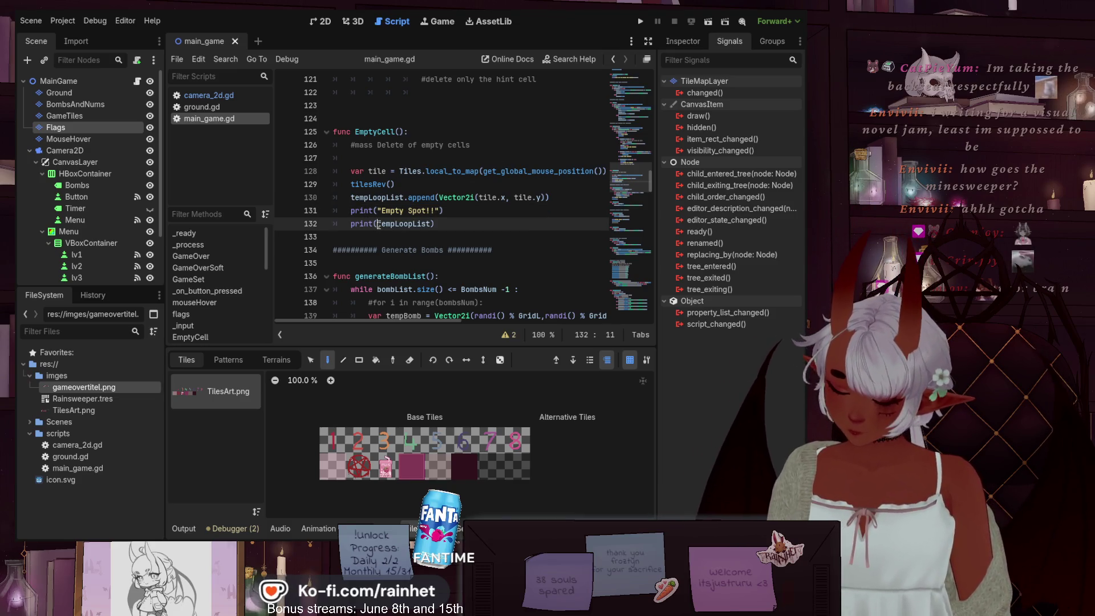
{"action": "type", "text": "\"this is"}
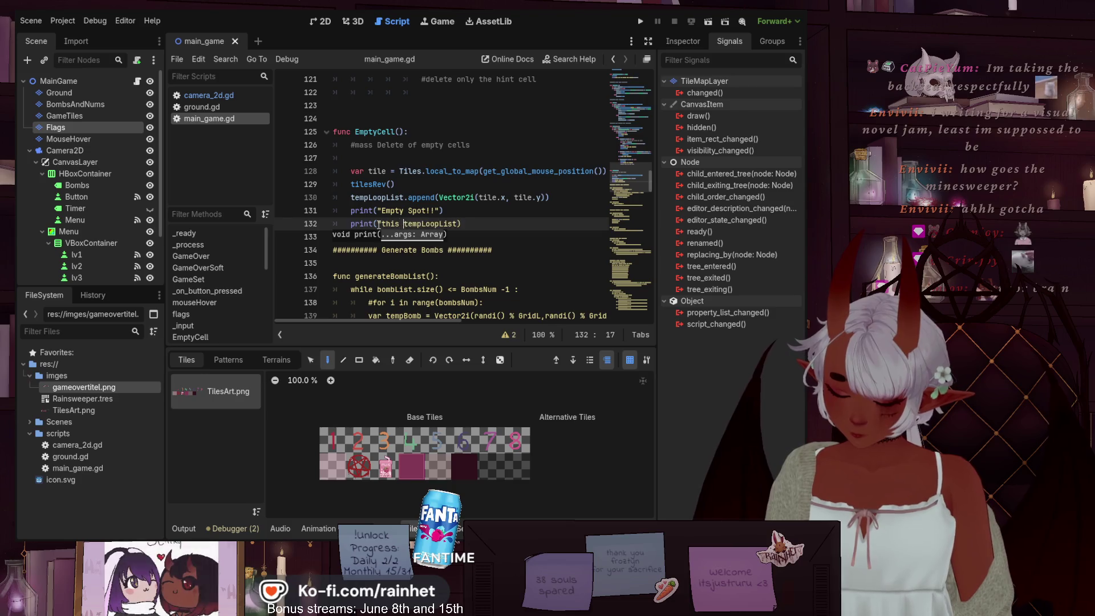
{"action": "type", "text": "tem"}
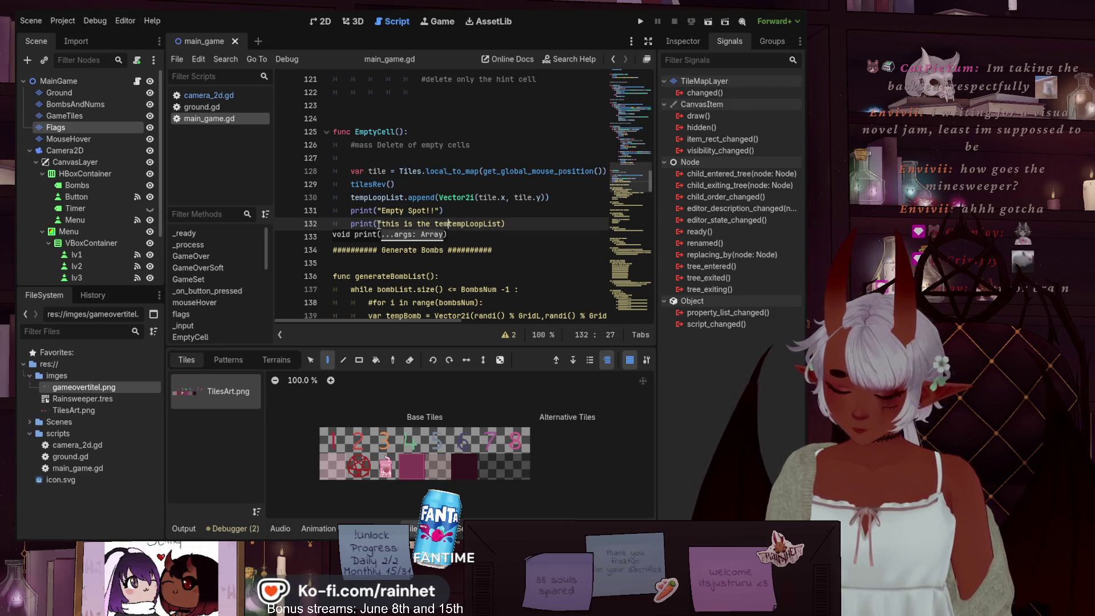
{"action": "type", "text": "loop"}
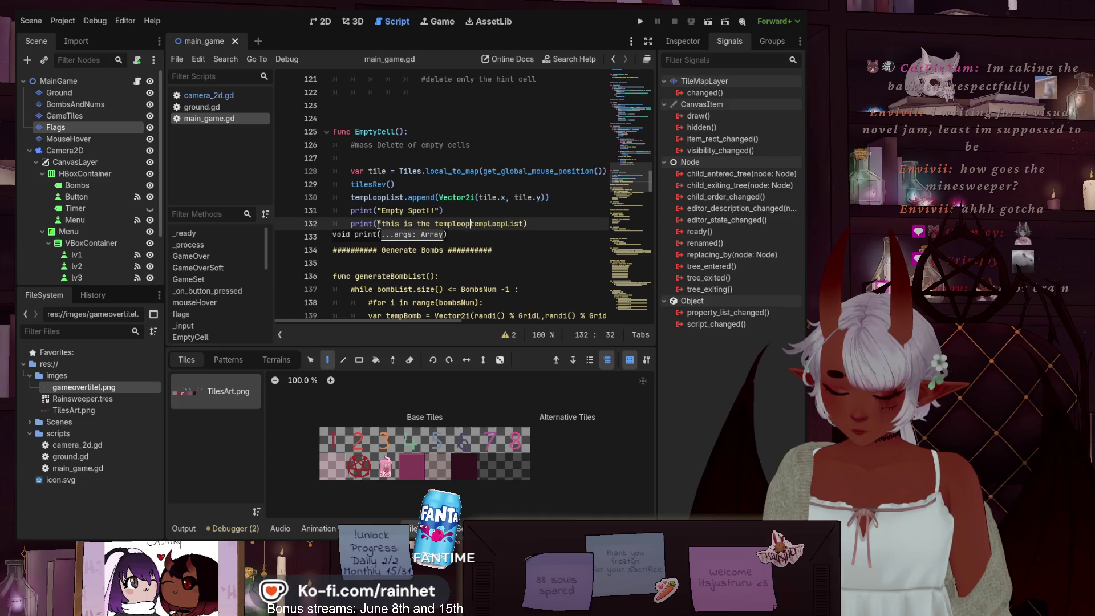
{"action": "type", "text": ":"}
{"action": "type", "text": "is"}
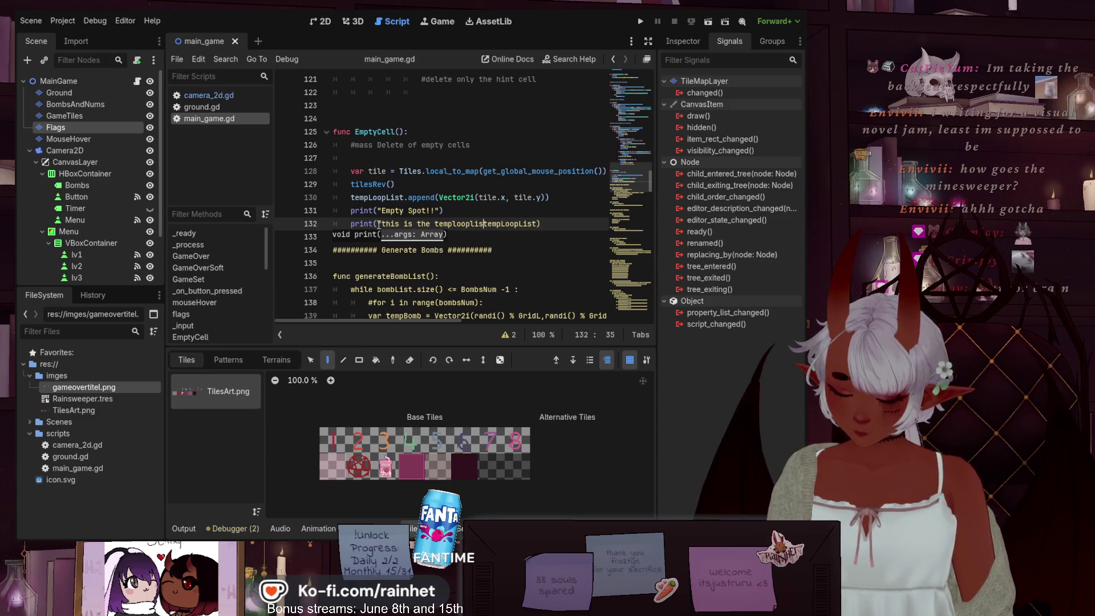
{"action": "type", "text": "\", t"}
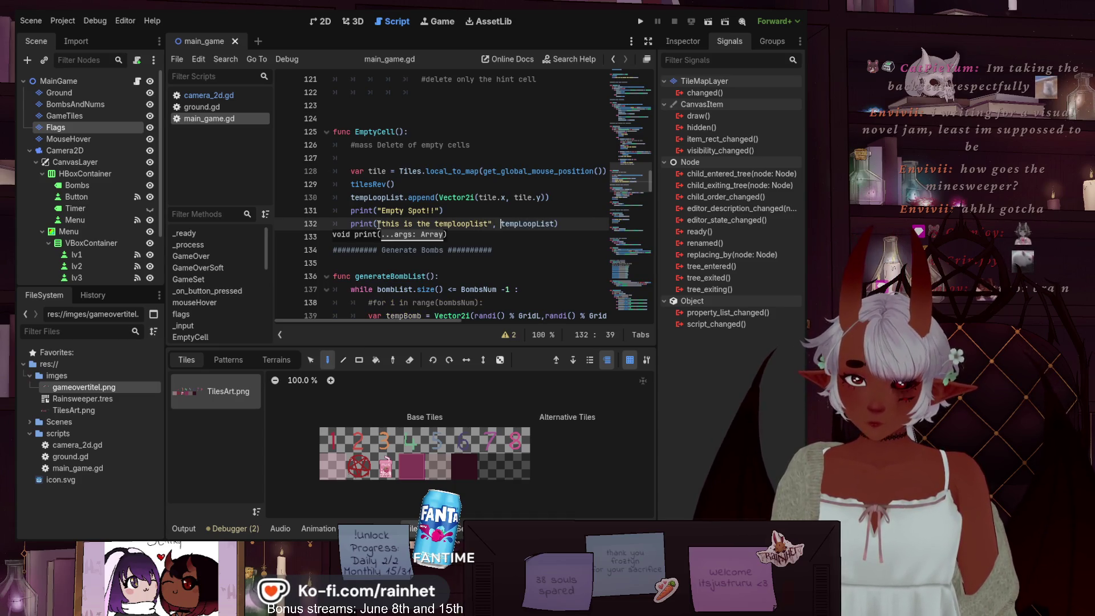
{"action": "key", "text": "Down"}
{"action": "key", "text": "Down"}
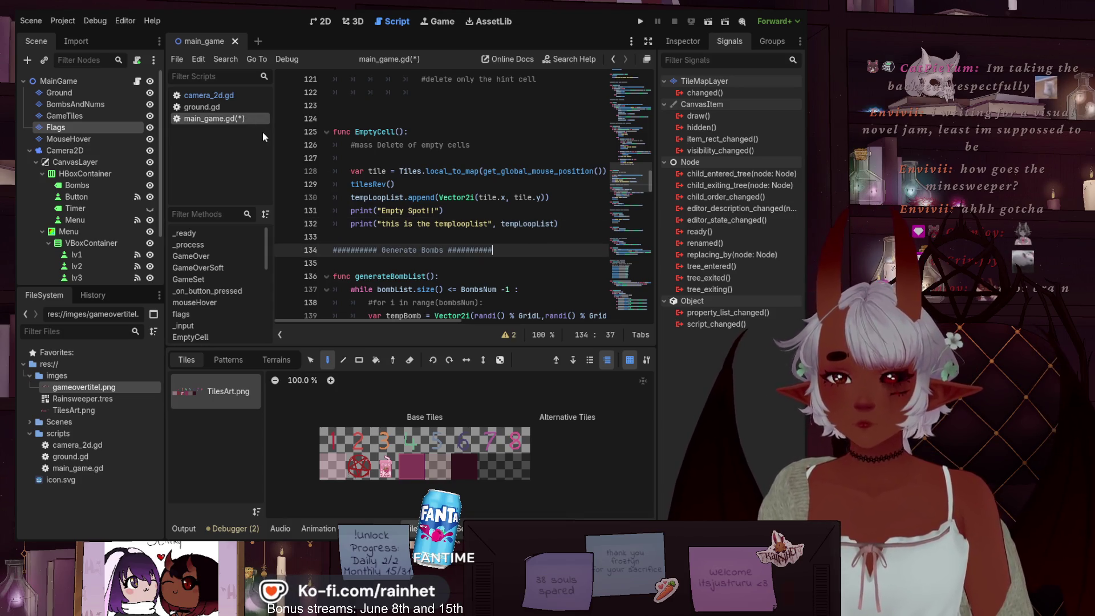
{"action": "key", "text": "ctrl+s"}
- Run the game and reveal an empty cell, checking the output shows templooplist [(4, 3)]
{"action": "left_click", "coordinate": [641, 23]}
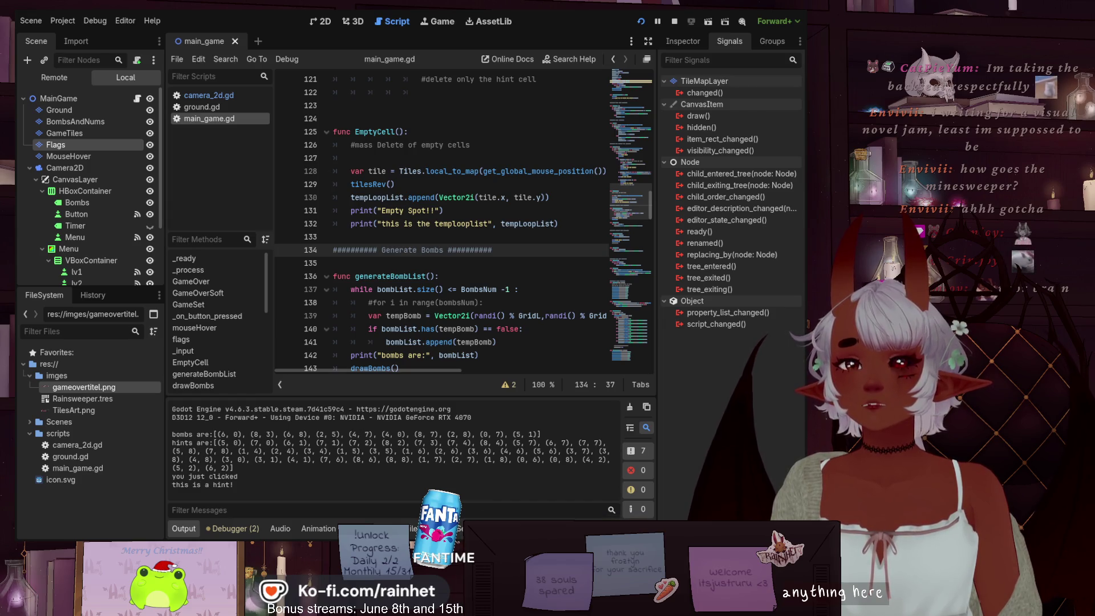
{"action": "left_click", "coordinate": [398, 197]}
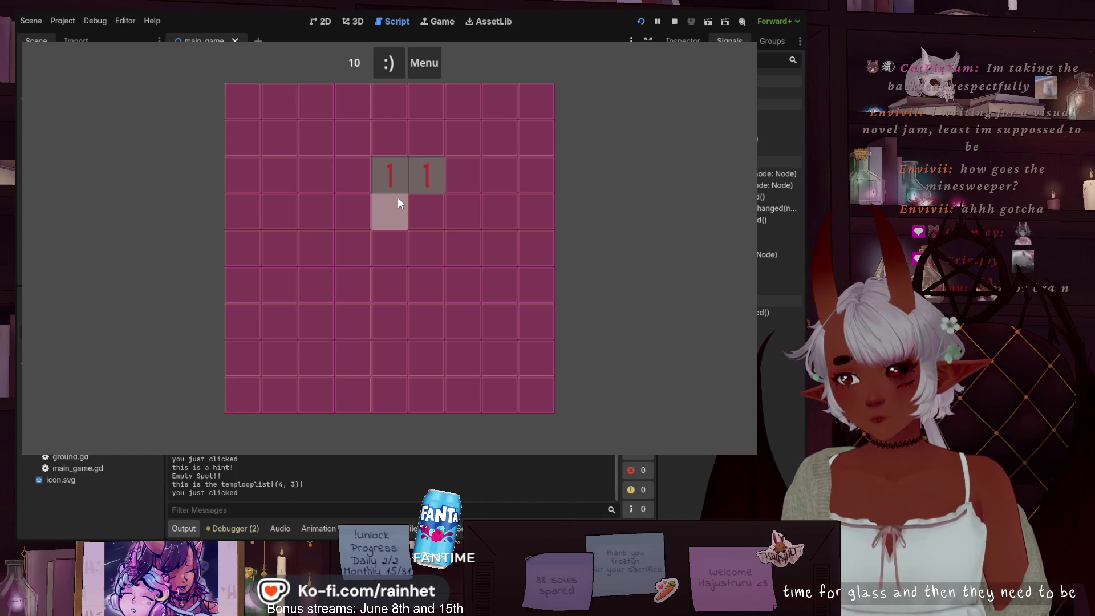
- Stop the game and insert a blank line after EmptyCell's tempLoopList print on line 132
{"action": "left_click", "coordinate": [674, 21]}
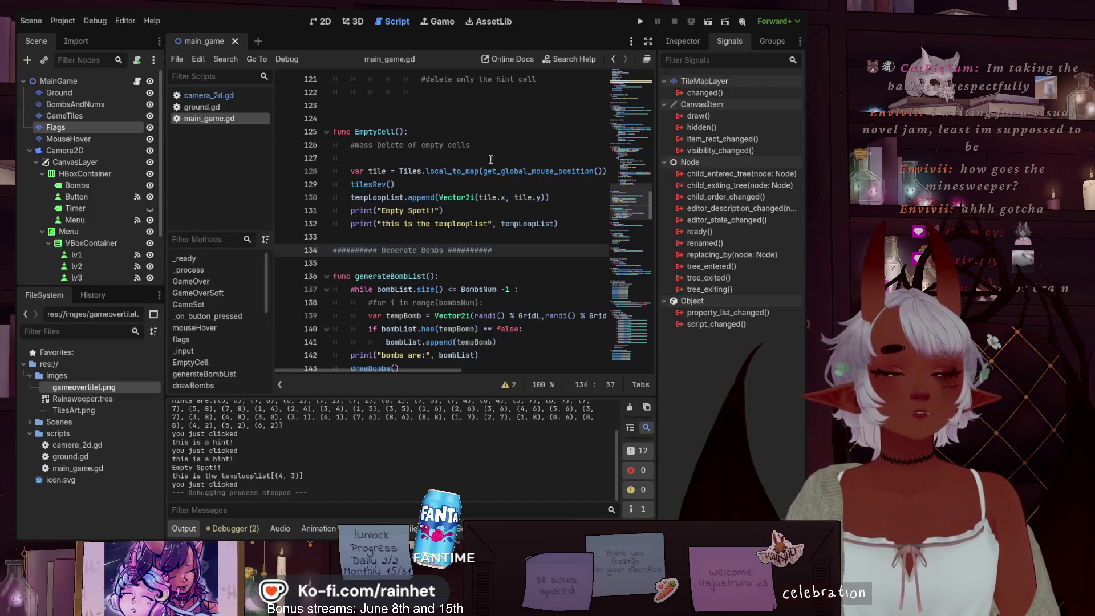
{"action": "scroll", "coordinate": [478, 230], "scroll_direction": "up", "scroll_amount": 1}
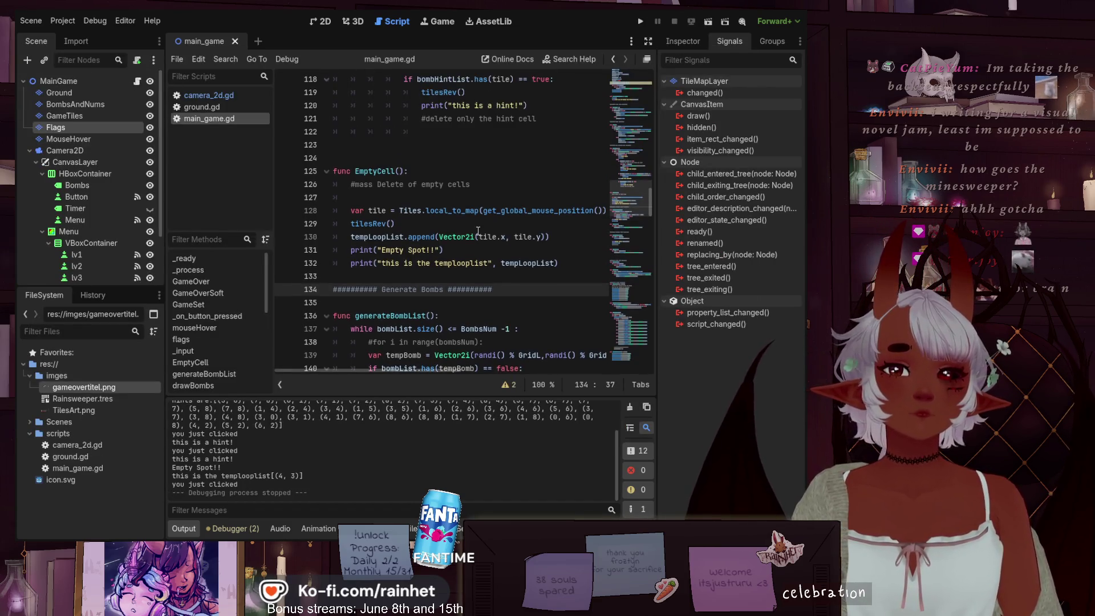
{"action": "scroll", "coordinate": [523, 261], "scroll_direction": "up", "scroll_amount": 4}
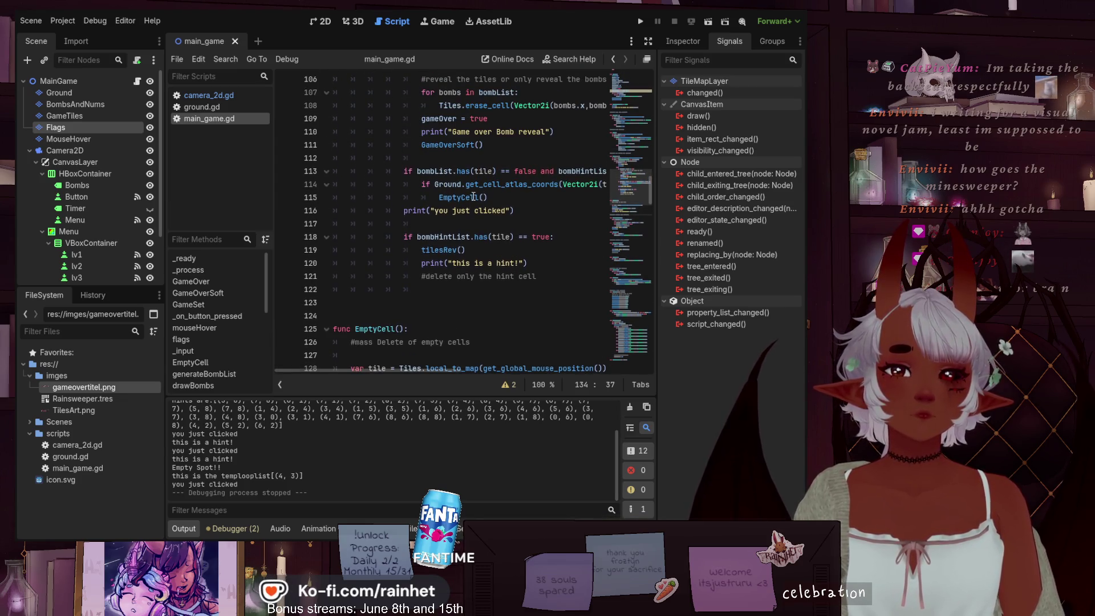
{"action": "scroll", "coordinate": [473, 197], "scroll_direction": "down", "scroll_amount": 3}
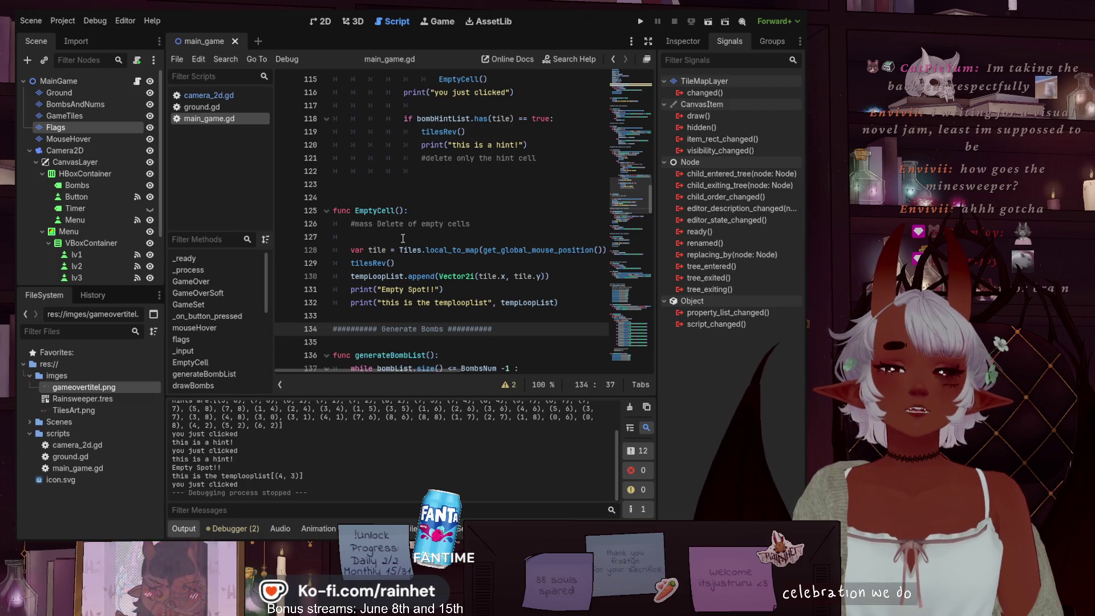
{"action": "left_click", "coordinate": [574, 302]}
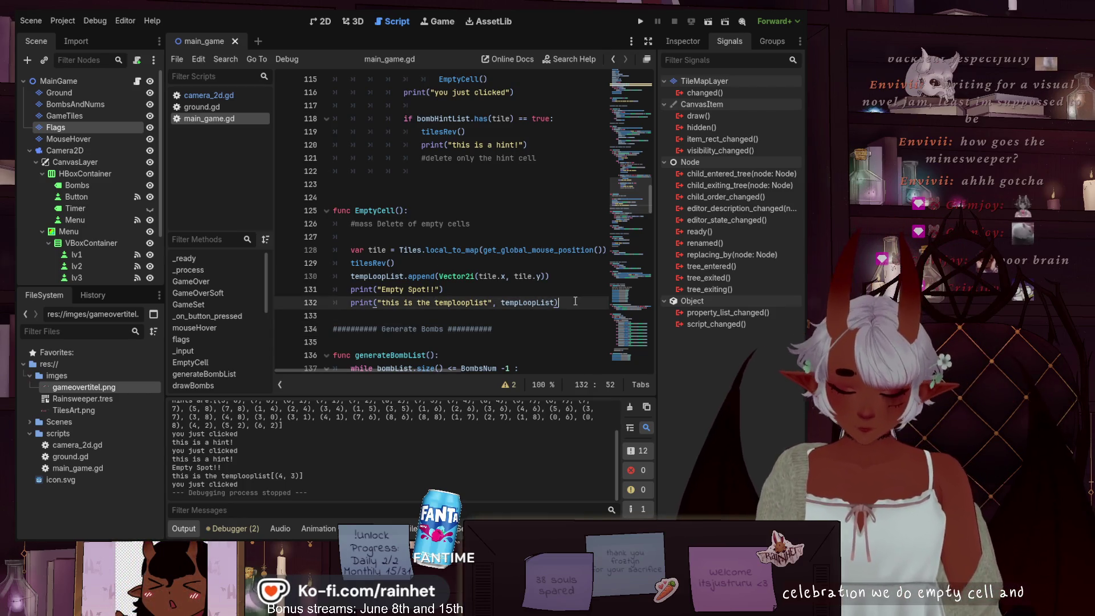
{"action": "key", "text": "Return"}
{"action": "key", "text": "Return"}
{"action": "type", "text": "fu"}
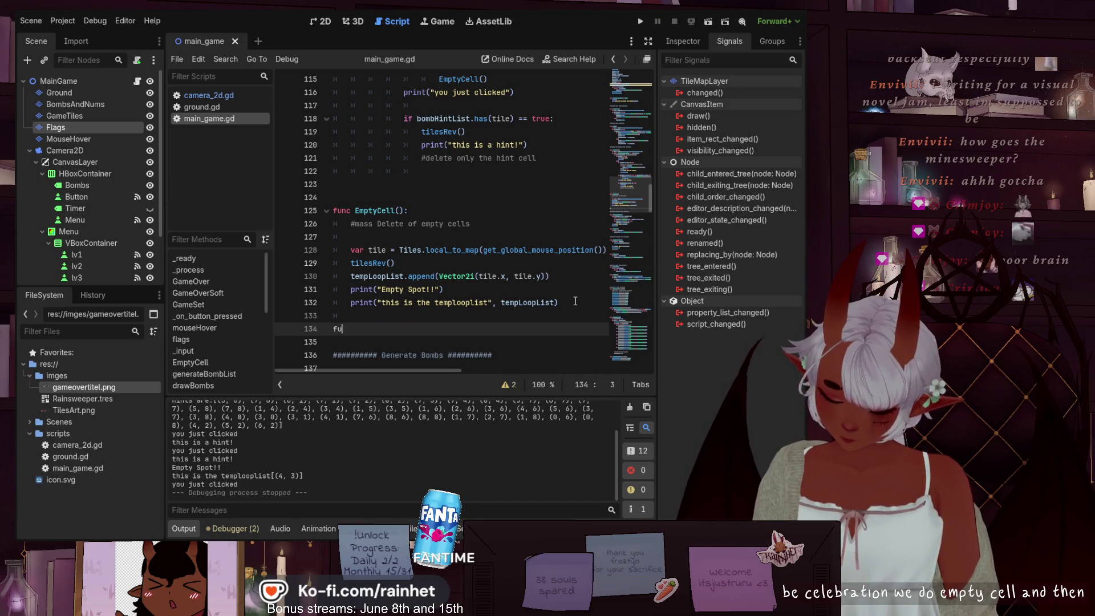
- Declare func EmptyCellErasure(): on line 134 with pass as its body
{"action": "type", "text": "nc Emp"}
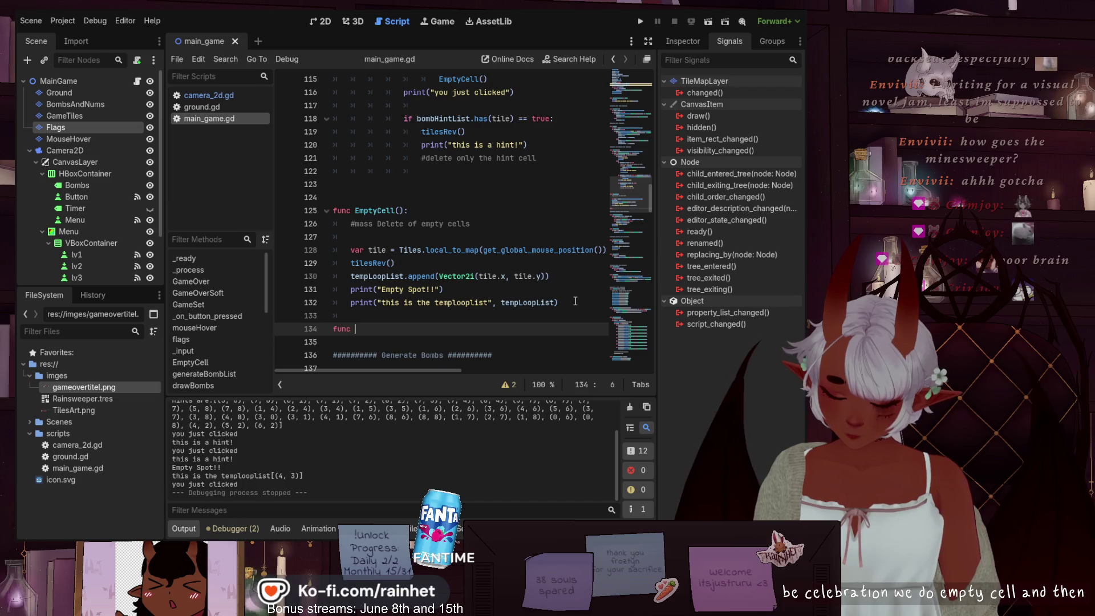
{"action": "type", "text": "tyC"}
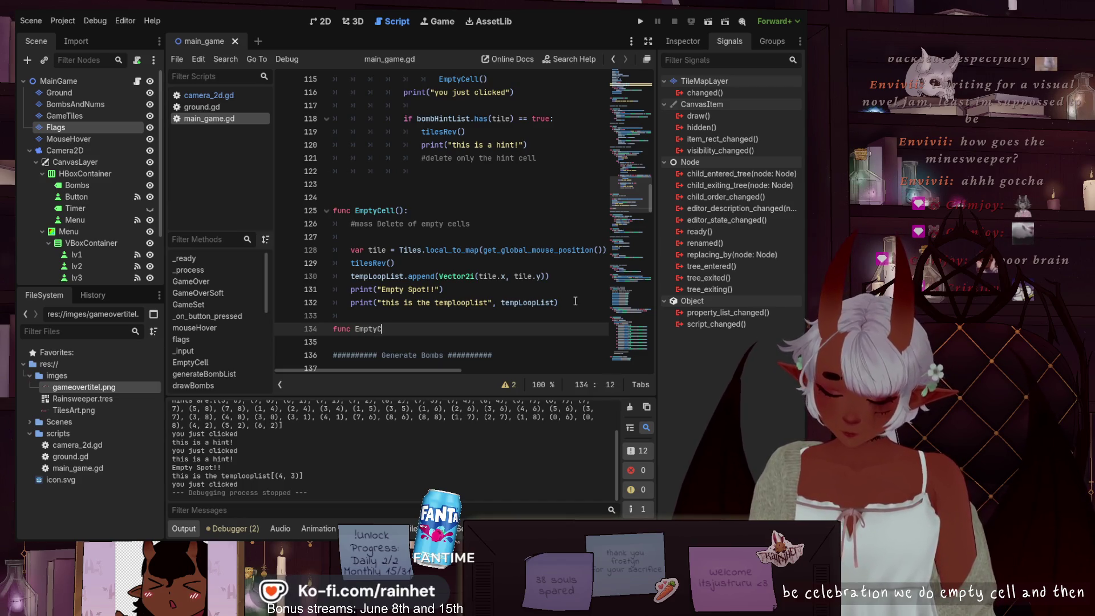
{"action": "type", "text": "ellErasur"}
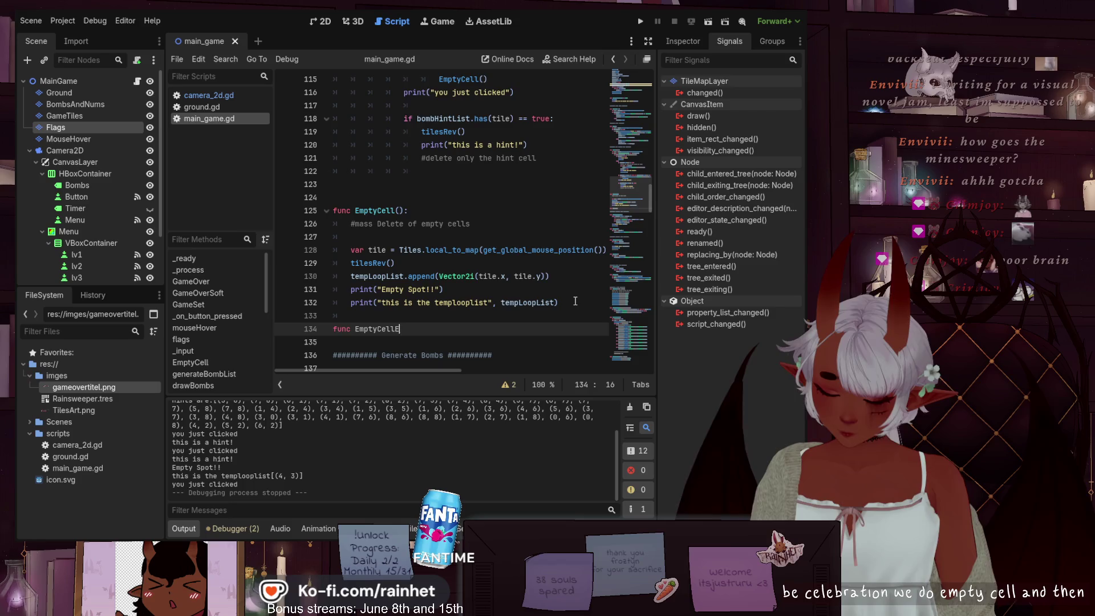
{"action": "type", "text": "e("}
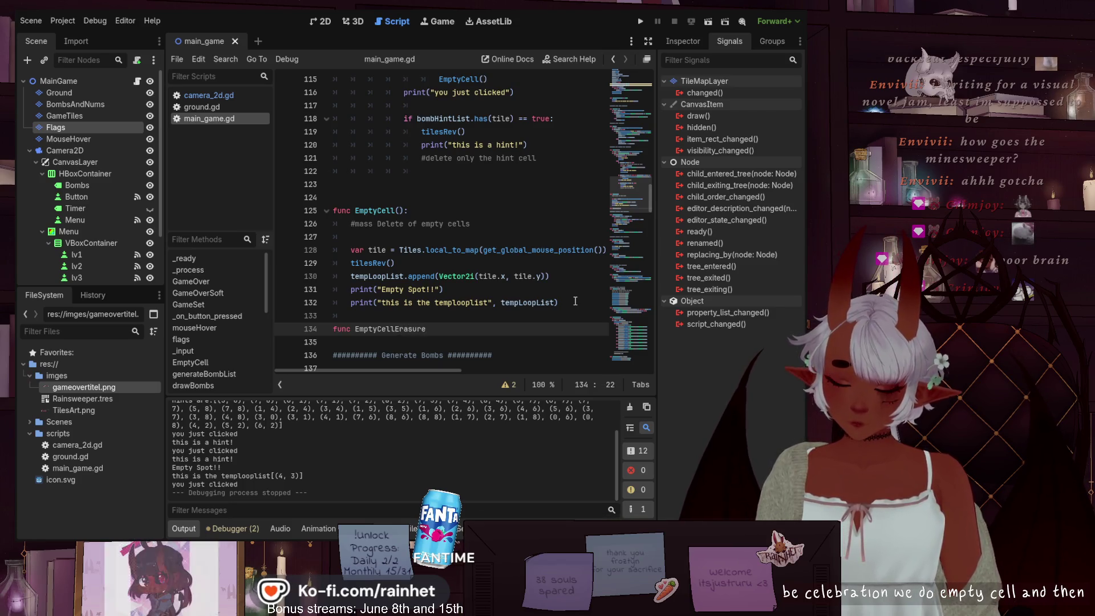
{"action": "key", "text": "End"}
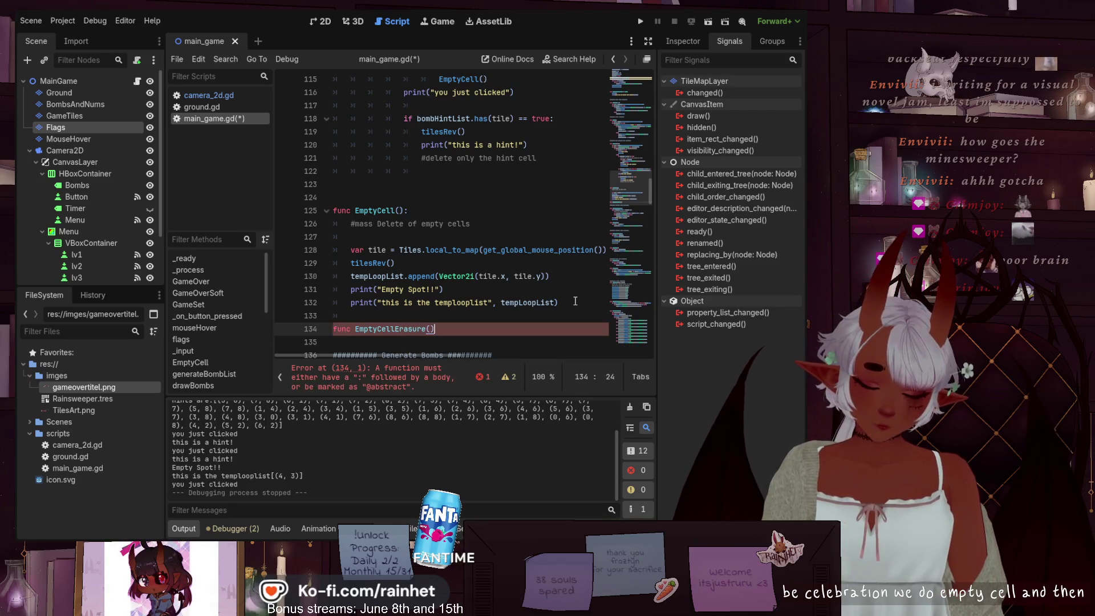
{"action": "type", "text": ":"}
{"action": "key", "text": "Return"}
{"action": "type", "text": "pass"}
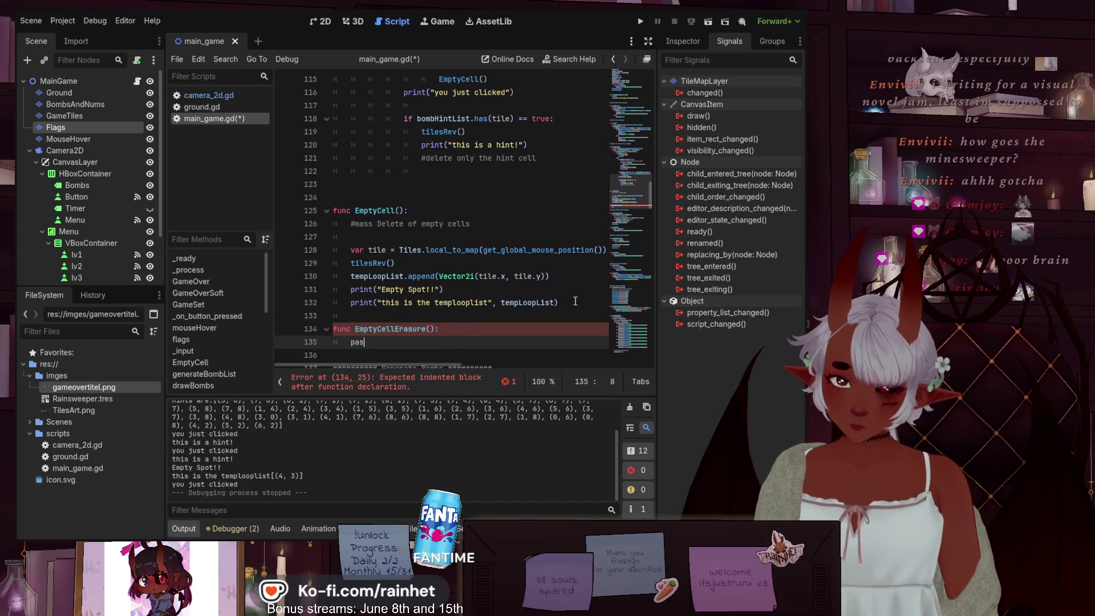
{"action": "left_click", "coordinate": [358, 329]}
{"action": "left_click", "coordinate": [356, 328]}
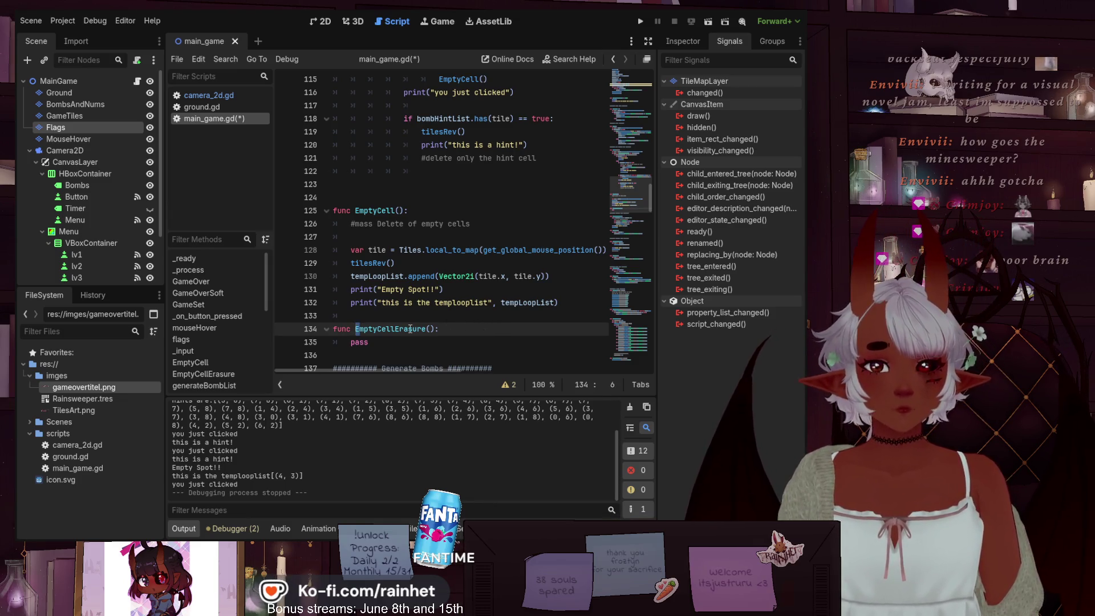
{"action": "left_click", "coordinate": [395, 345]}
- In gameLoopinCheck, fix tilesRev()'s indentation on line 255 and open a new line below it
{"action": "scroll", "coordinate": [441, 324], "scroll_direction": "down", "scroll_amount": 6}
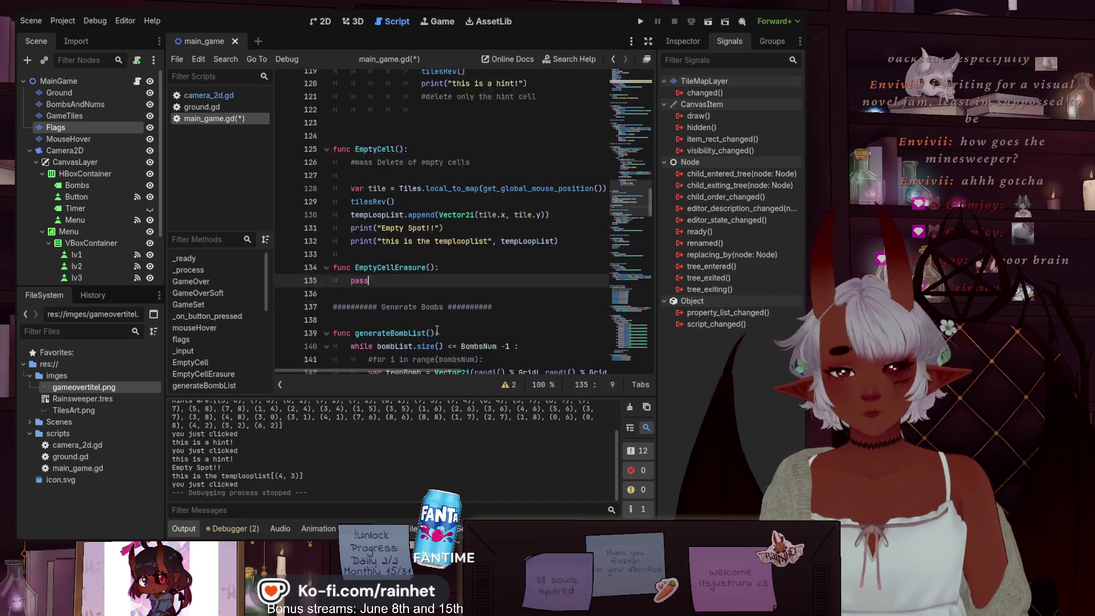
{"action": "scroll", "coordinate": [441, 324], "scroll_direction": "down", "scroll_amount": 20}
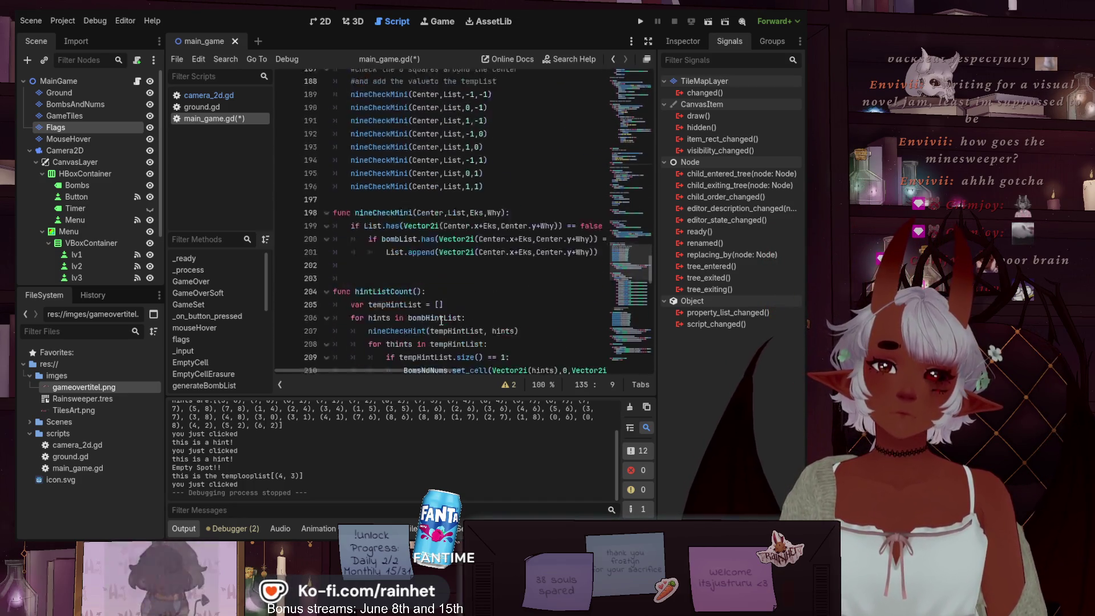
{"action": "scroll", "coordinate": [442, 321], "scroll_direction": "down", "scroll_amount": 14}
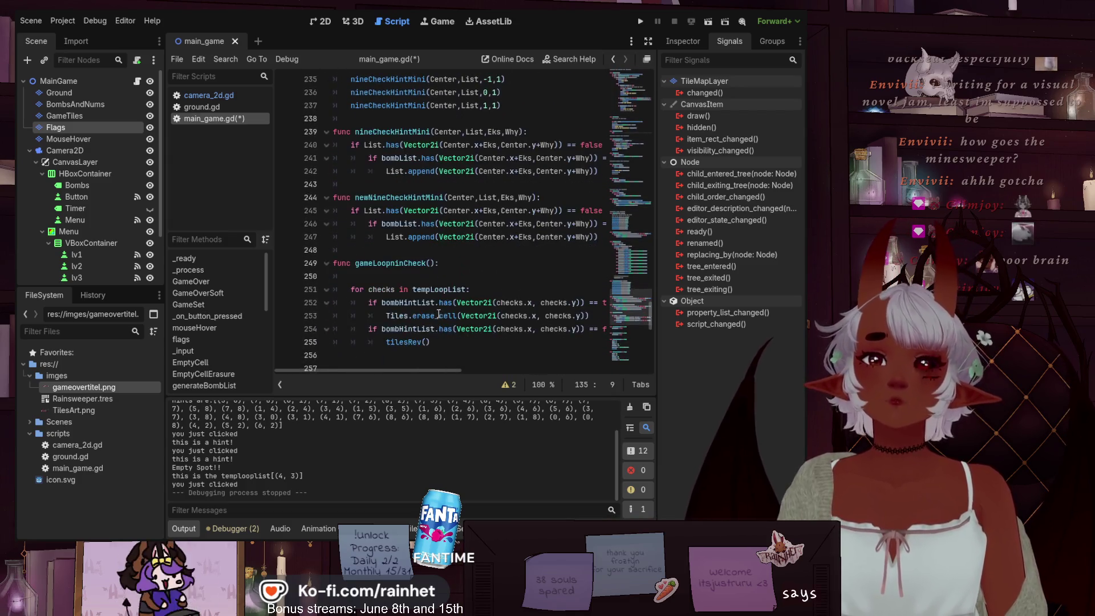
{"action": "scroll", "coordinate": [436, 311], "scroll_direction": "up", "scroll_amount": 2}
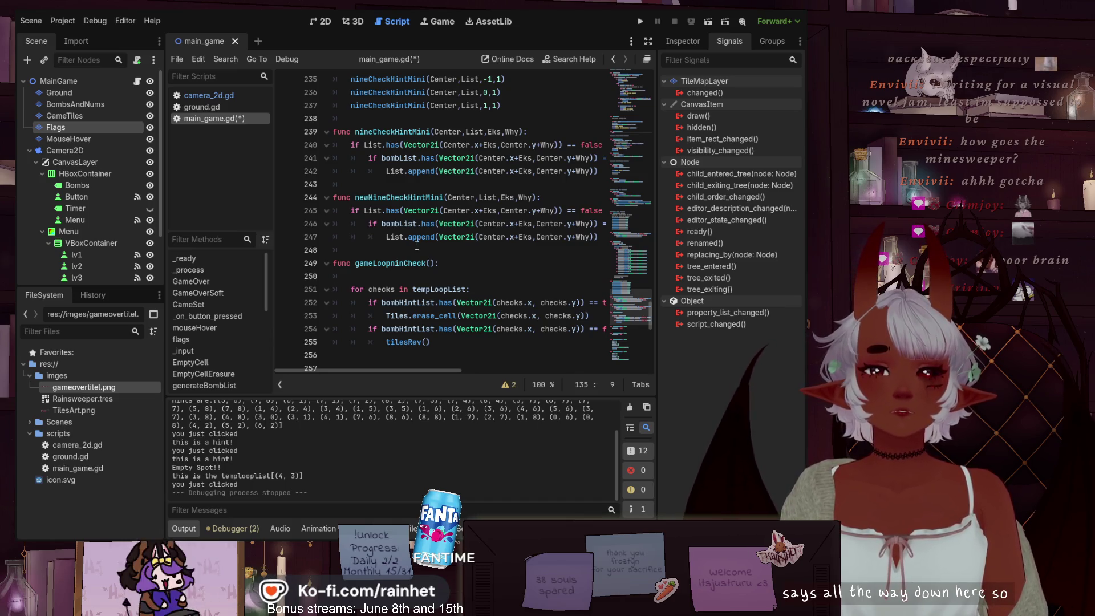
{"action": "left_click", "coordinate": [367, 276]}
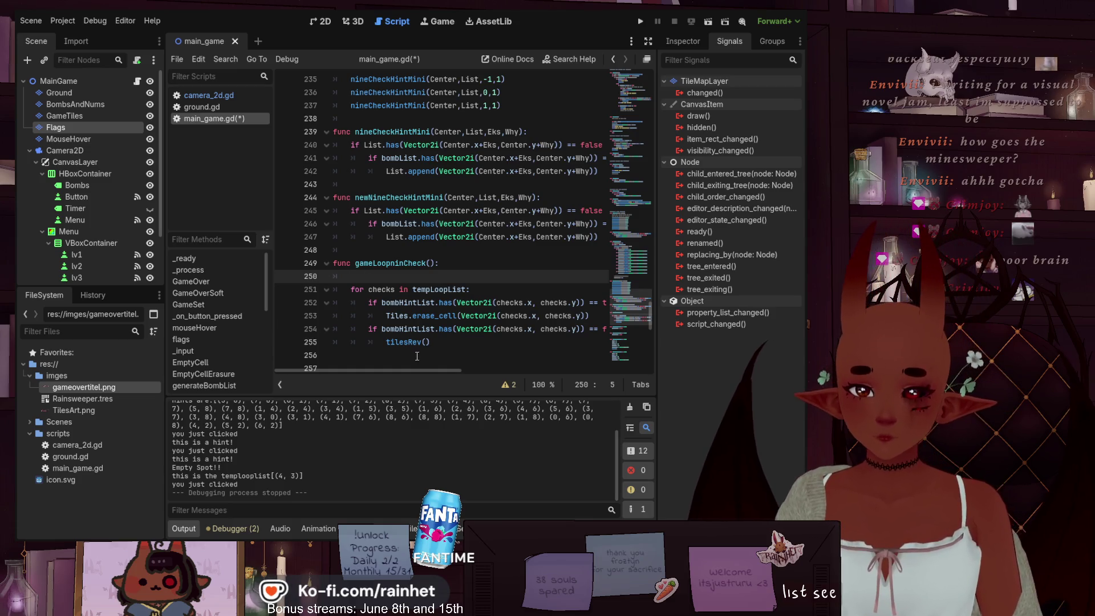
{"action": "left_click", "coordinate": [386, 342]}
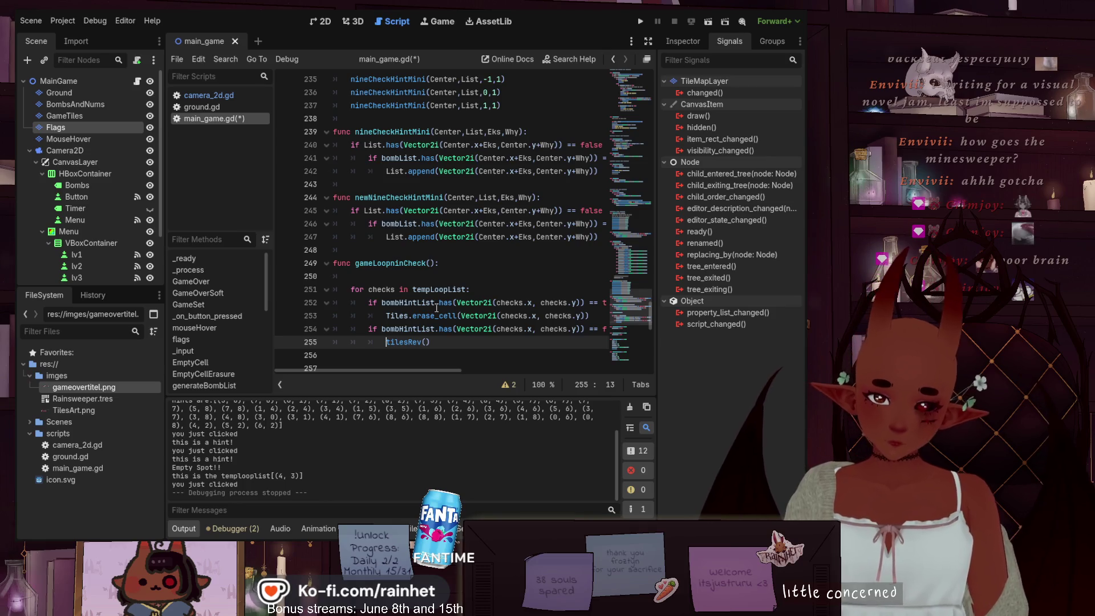
{"action": "key", "text": "Return"}
{"action": "key", "text": "Up"}
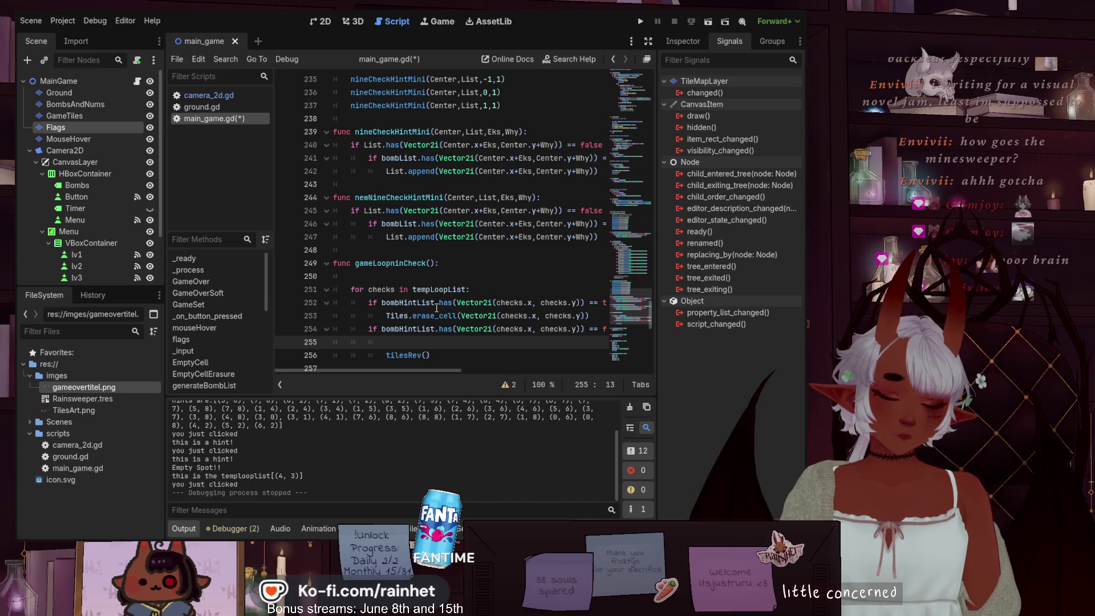
{"action": "key", "text": "Delete"}
{"action": "key", "text": "Delete"}
{"action": "key", "text": "Delete"}
{"action": "key", "text": "Delete"}
{"action": "key", "text": "End"}
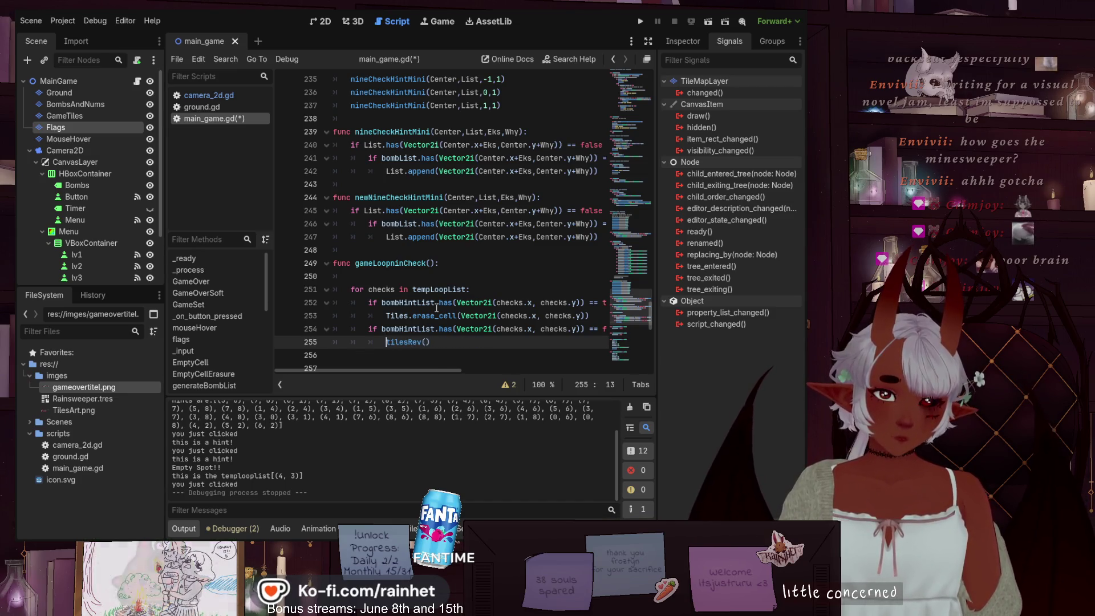
{"action": "key", "text": "Return"}
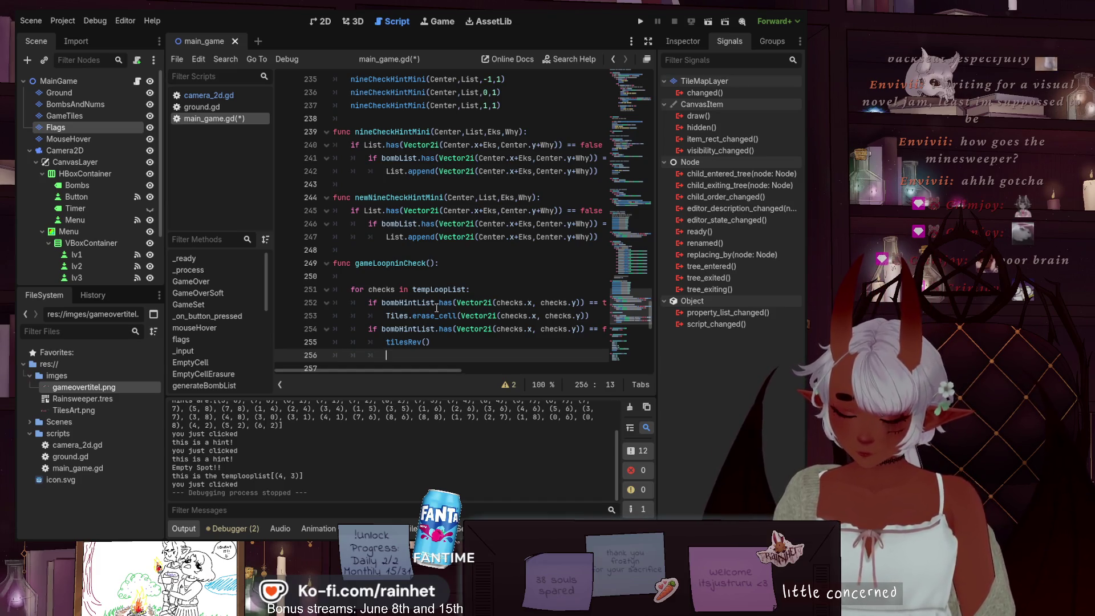
- Type tempLoopList.append() on the new line using autocomplete
{"action": "type", "text": "temp"}
{"action": "key", "text": "Return"}
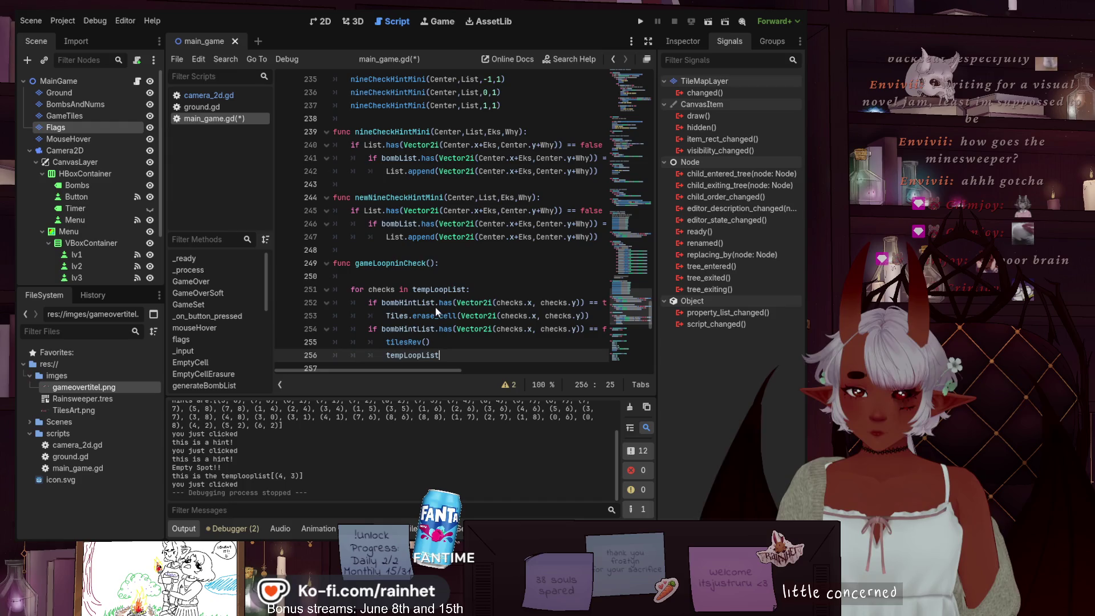
{"action": "type", "text": ".a"}
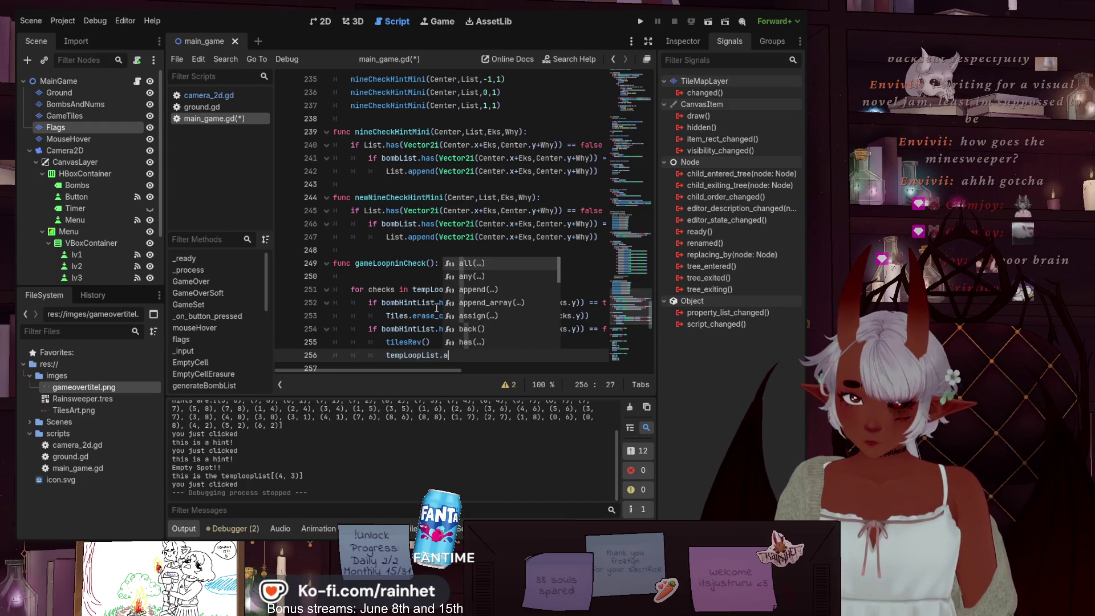
{"action": "type", "text": "ppend("}
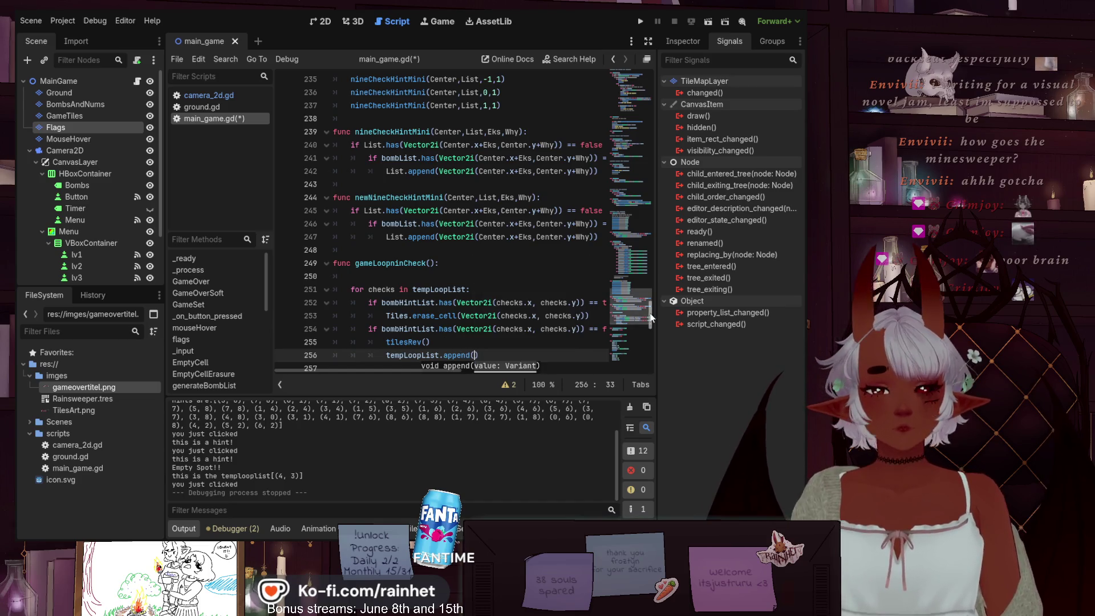
{"action": "key", "text": "Return"}
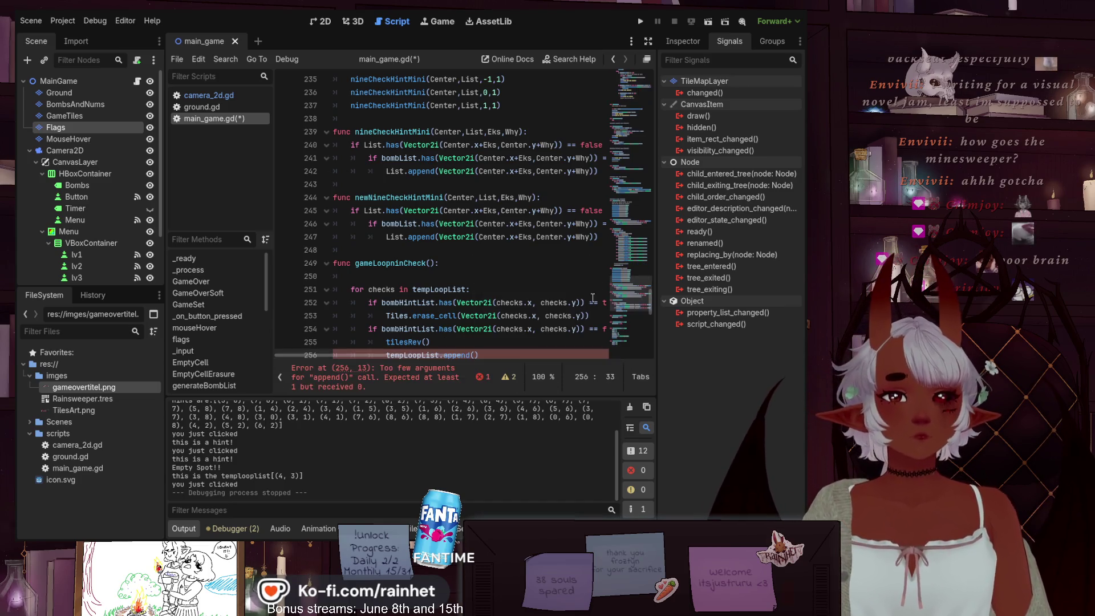
- Copy Vector2i(checks.x, checks.y) from line 252 and paste it inside append()
{"action": "mouse_move", "coordinate": [579, 303]}
{"action": "left_mouse_down"}
{"action": "mouse_move", "coordinate": [439, 315]}
{"action": "mouse_move", "coordinate": [457, 307]}
{"action": "left_mouse_up"}
{"action": "key", "text": "ctrl+c"}
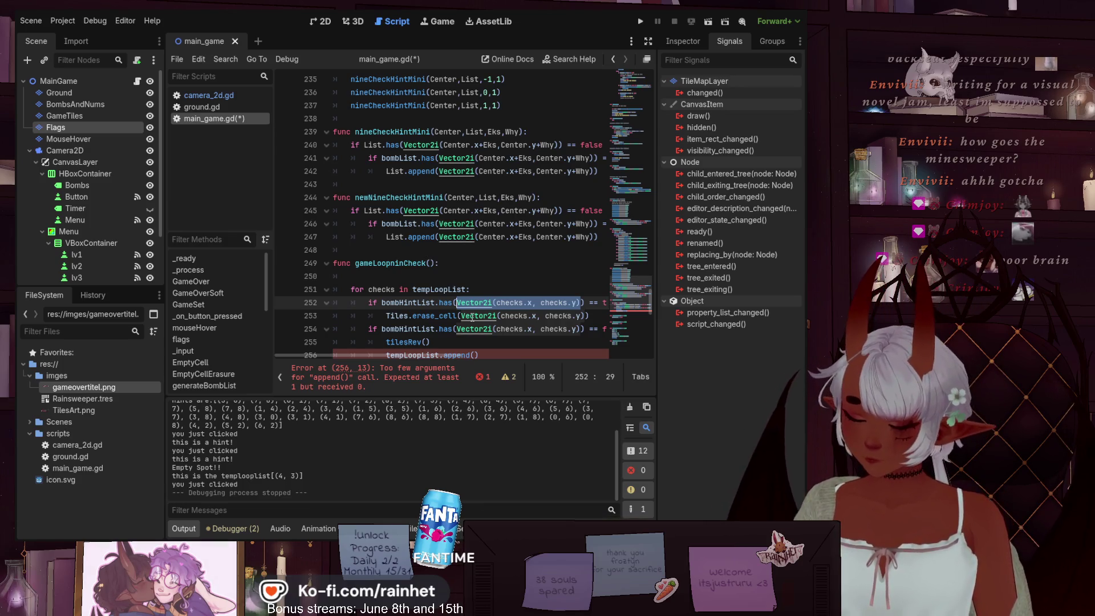
{"action": "left_click", "coordinate": [476, 351]}
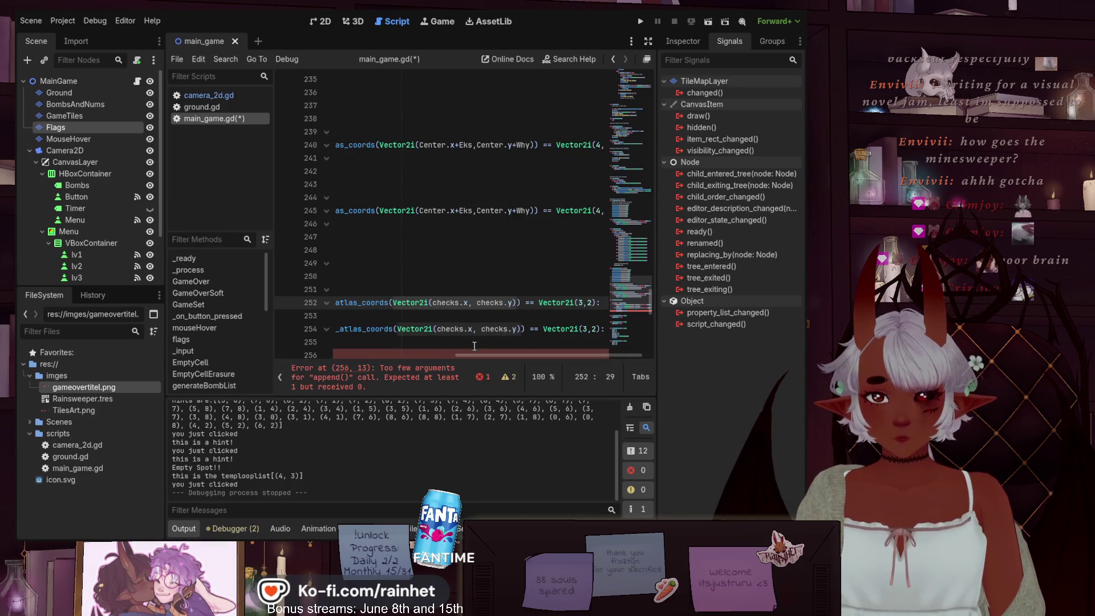
{"action": "left_click_drag", "start_coordinate": [464, 355], "coordinate": [333, 355]}
{"action": "scroll", "coordinate": [396, 333], "scroll_direction": "down", "scroll_amount": 1}
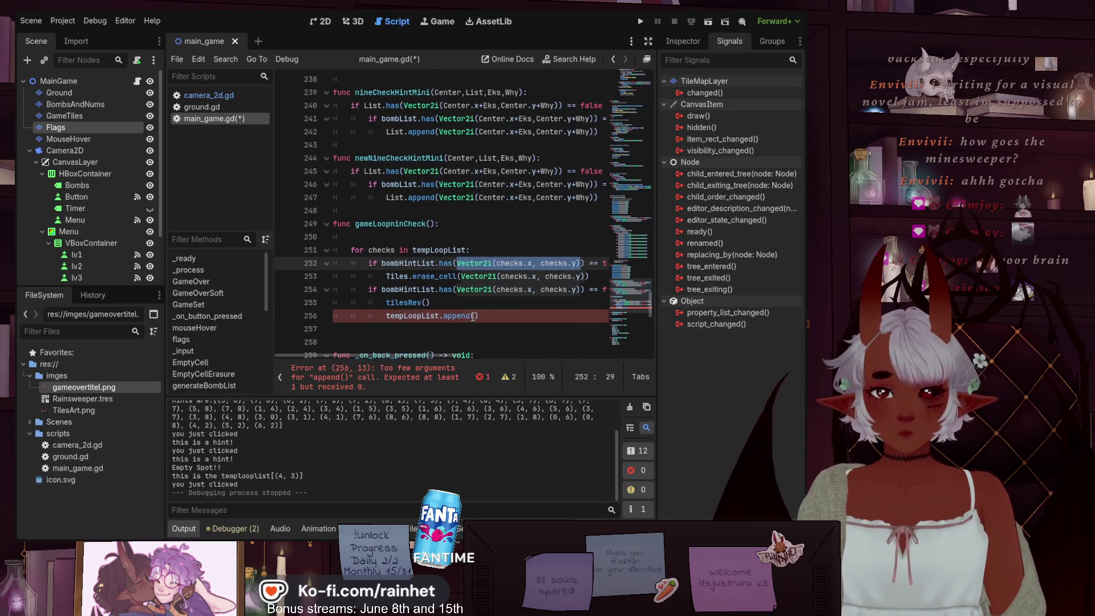
{"action": "left_click", "coordinate": [473, 316]}
{"action": "key", "text": "ctrl+v"}
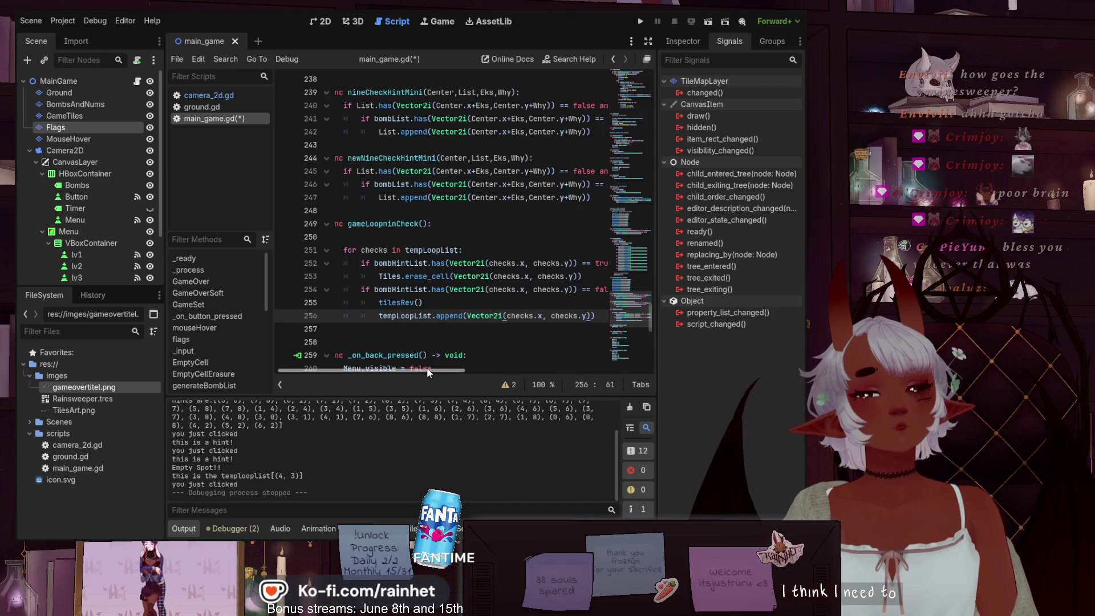
{"action": "scroll", "coordinate": [410, 369], "scroll_direction": "left", "scroll_amount": 1}
{"action": "scroll", "coordinate": [419, 319], "scroll_direction": "up", "scroll_amount": 1}
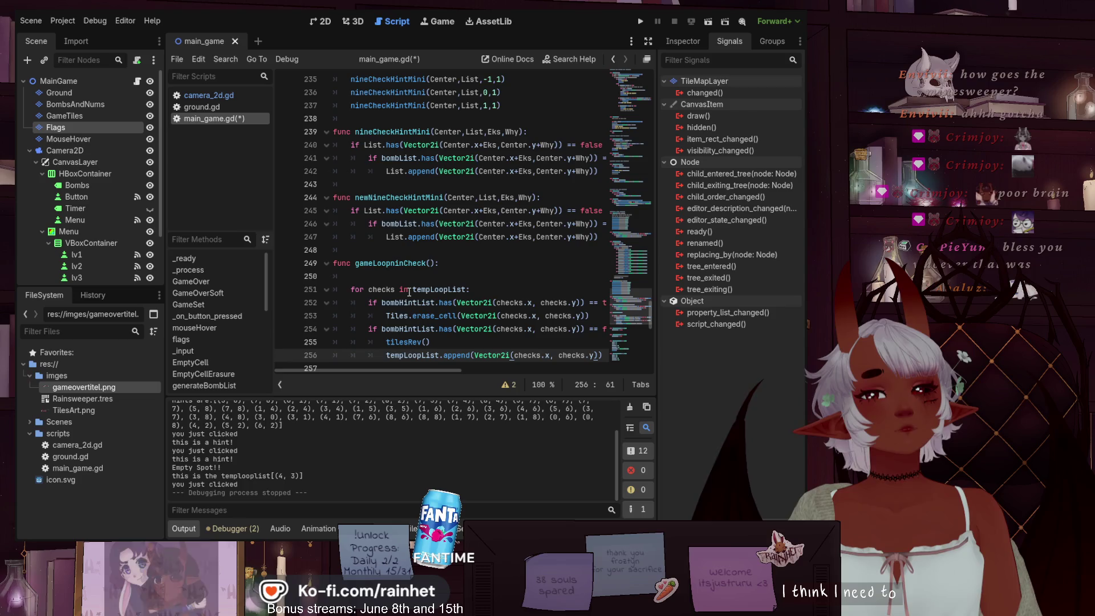
{"action": "scroll", "coordinate": [409, 293], "scroll_direction": "down", "scroll_amount": 1}
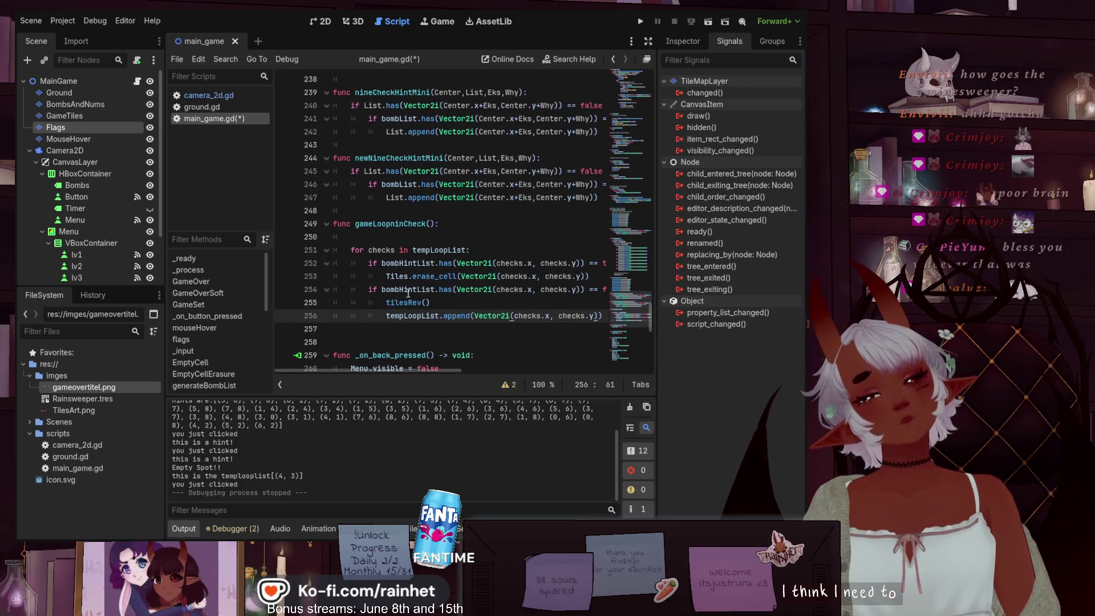
{"action": "left_click", "coordinate": [377, 318]}
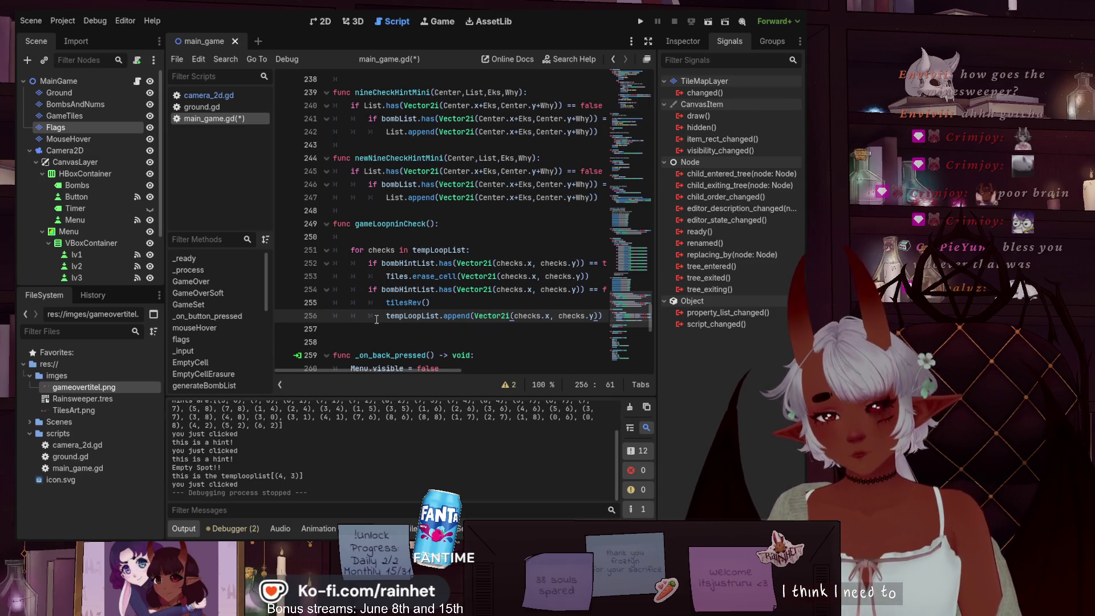